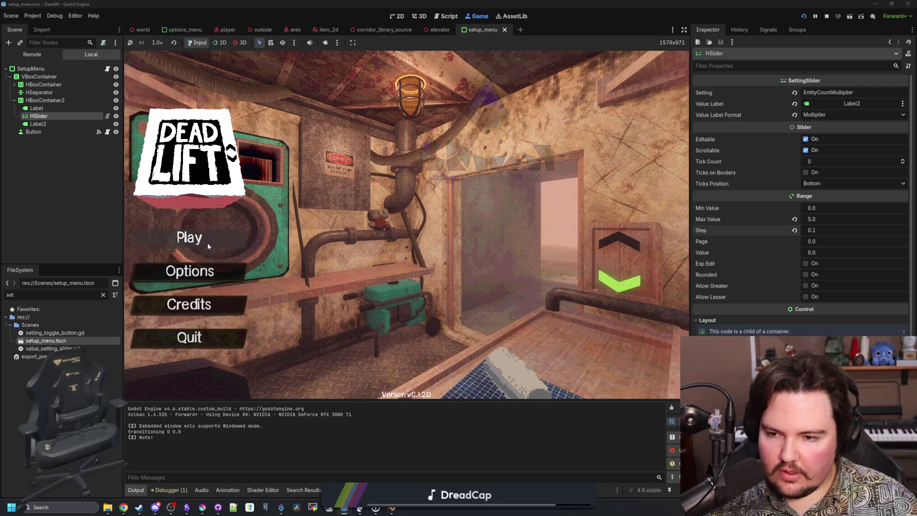
Step: Lower the Entities multiplier to x1.1 in the game's Setup panel, then stop the test run
left_click(208, 250)
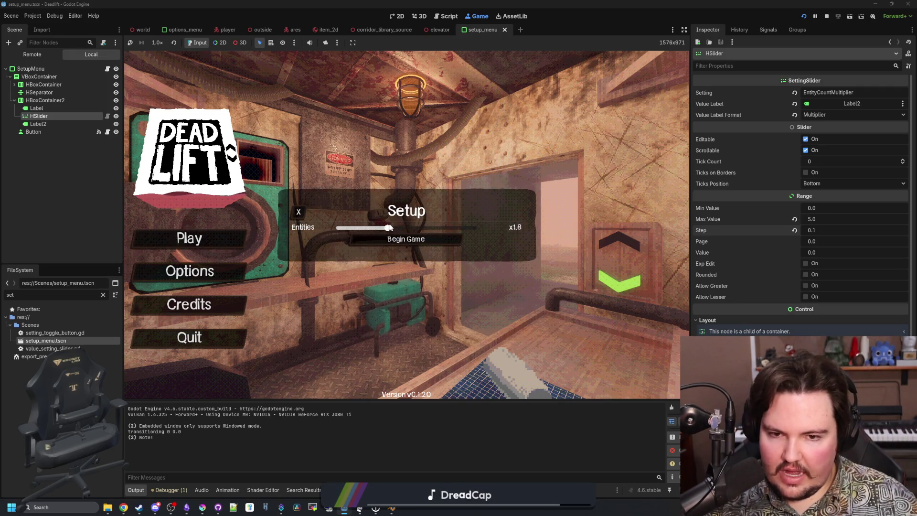
left_click_drag(391, 233, 367, 233)
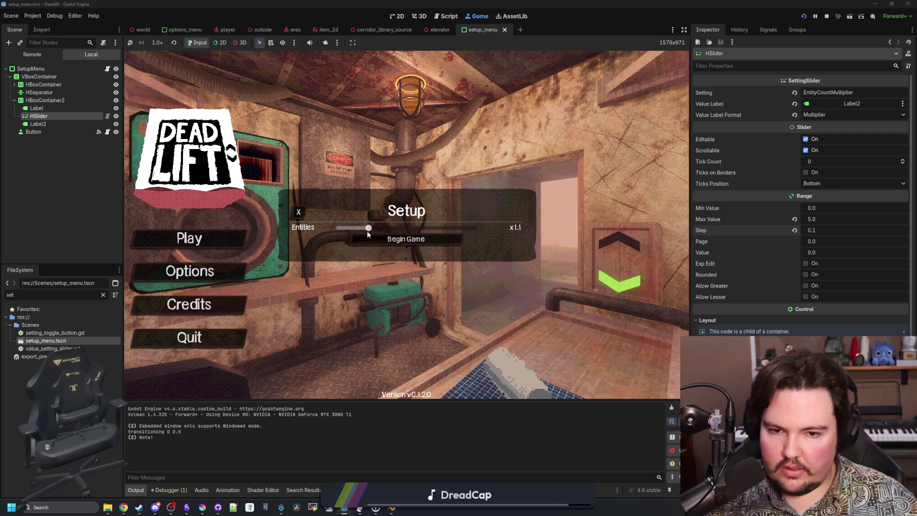
left_click(827, 15)
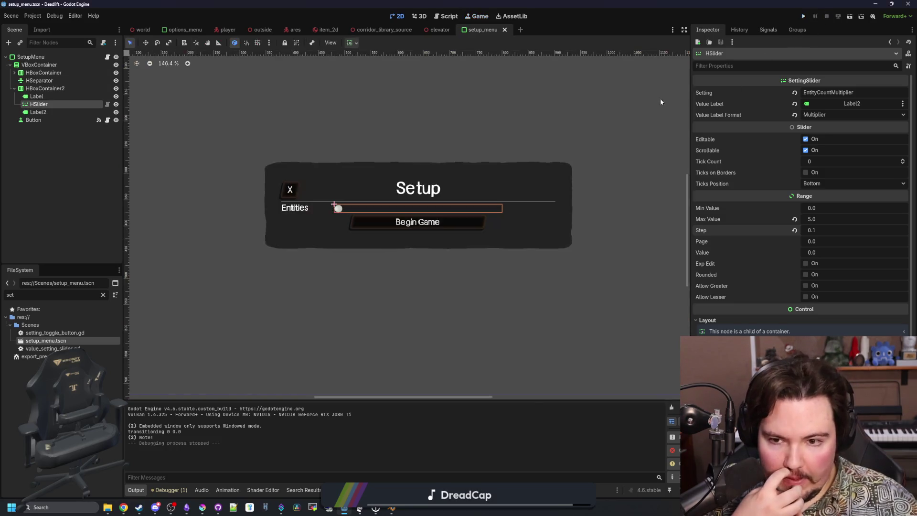
Step: Select the HSlider node in the setup menu and relaunch the project
left_click(38, 111)
left_click(416, 208)
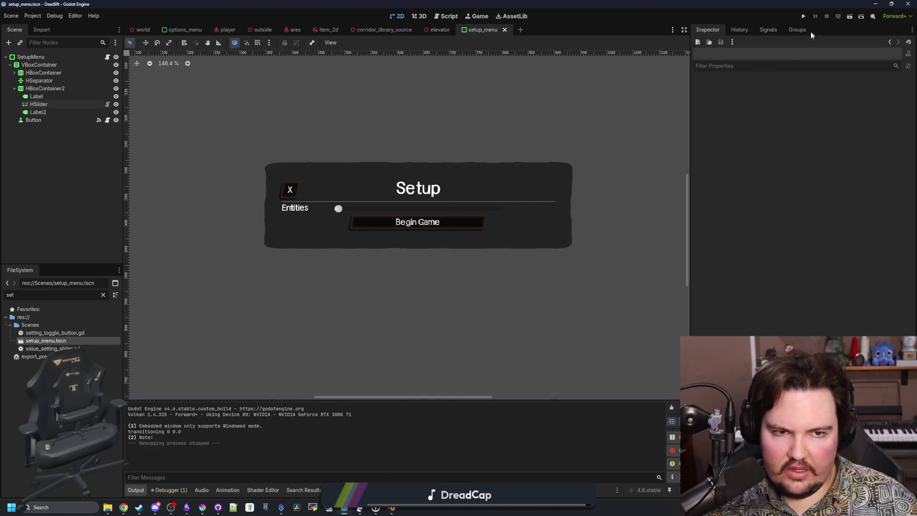
left_click(804, 16)
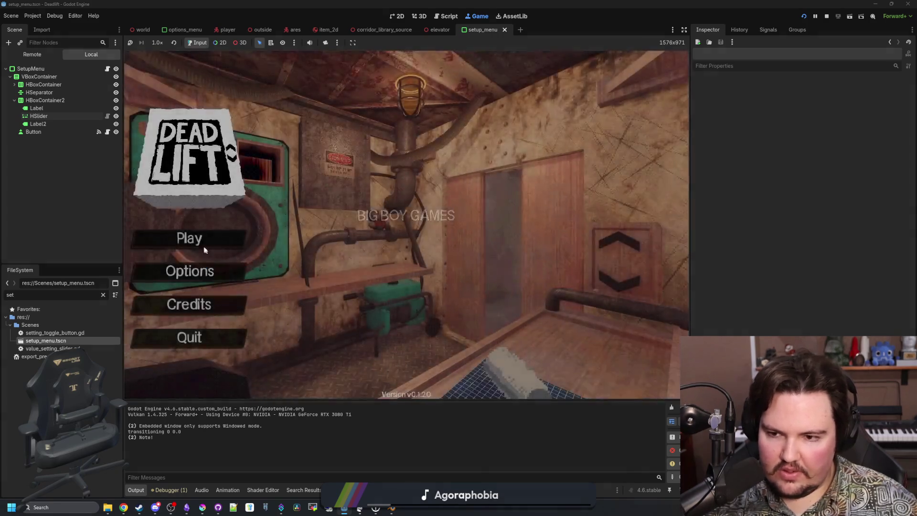
Step: Raise Entities to x5.0, rename the slider label to 'Entity Count', and begin a game
left_click(197, 241)
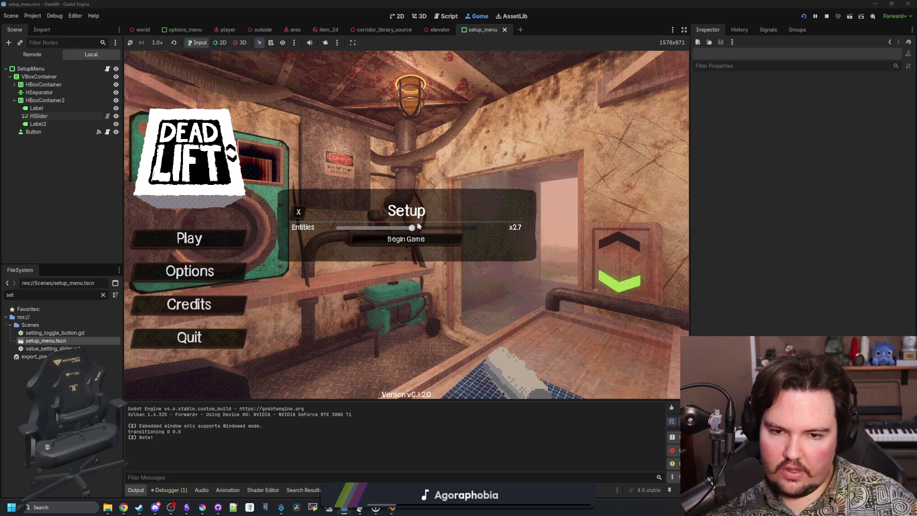
left_click_drag(451, 227, 493, 230)
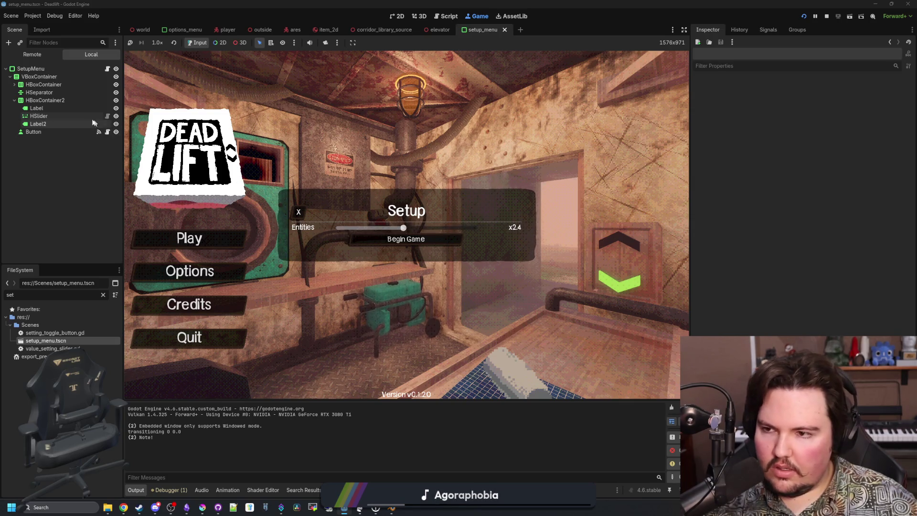
left_click(69, 109)
left_click(764, 106)
type("Entity Count")
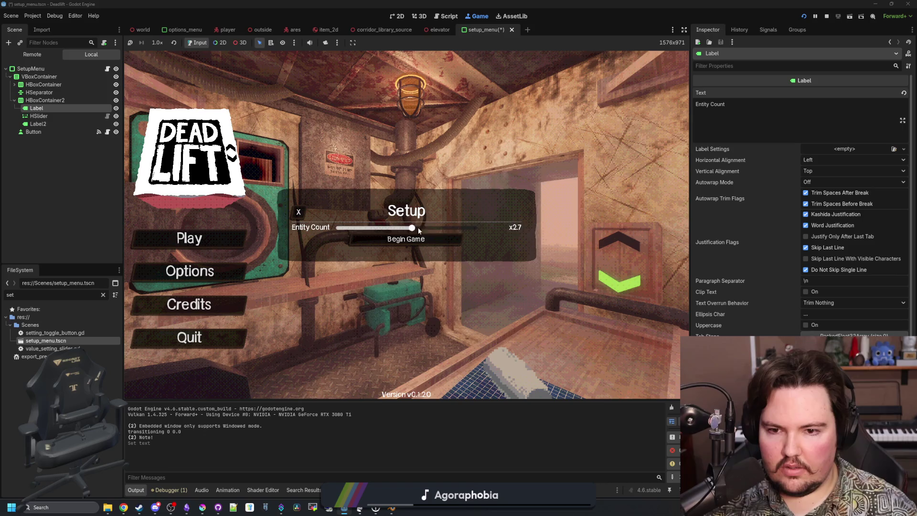
left_click(422, 241)
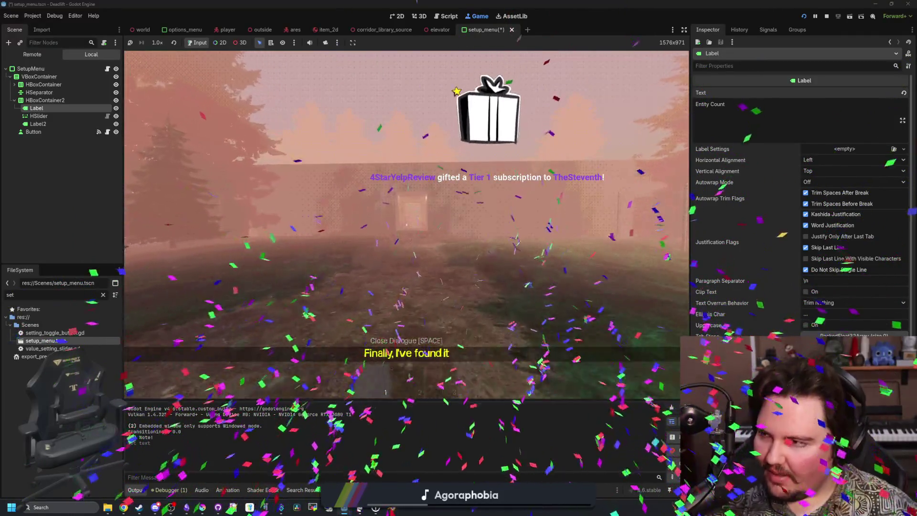
Step: Walk to the rock, carry it and set it on the pipe, then pick it up and throw it
key("Escape")
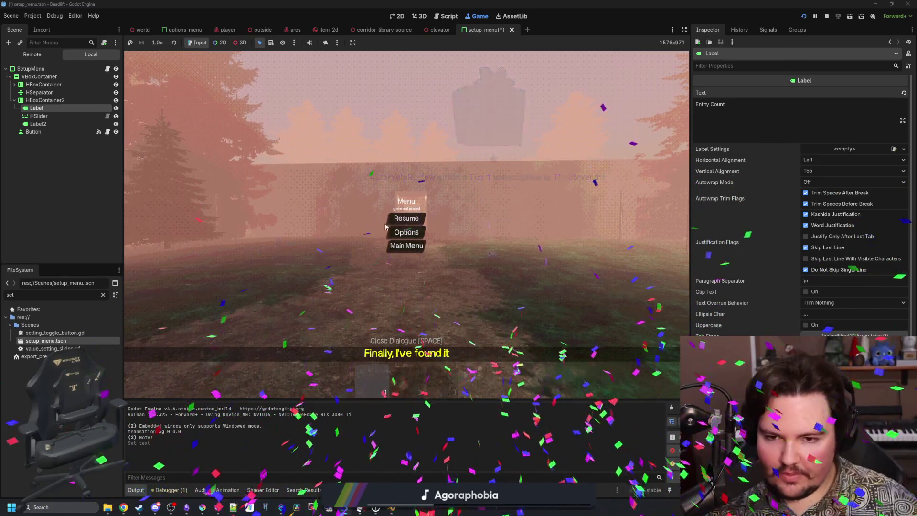
key("Escape")
key("w")
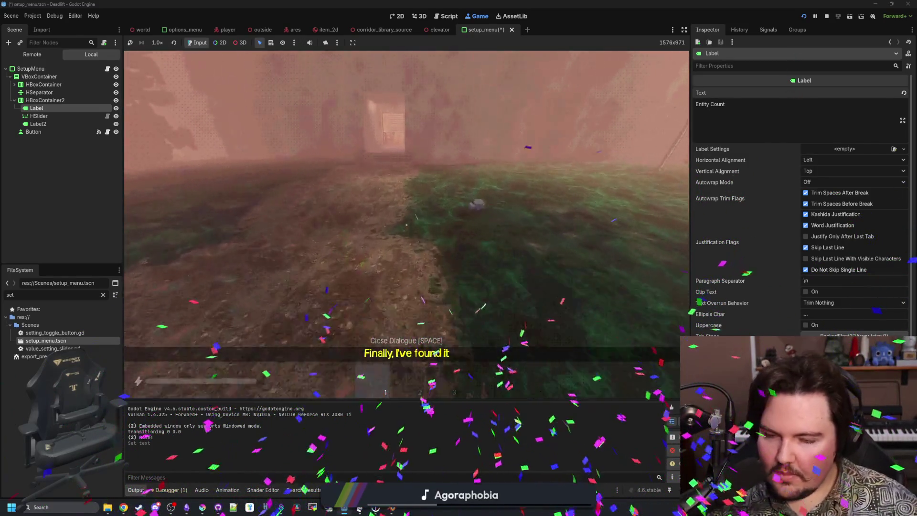
key("e")
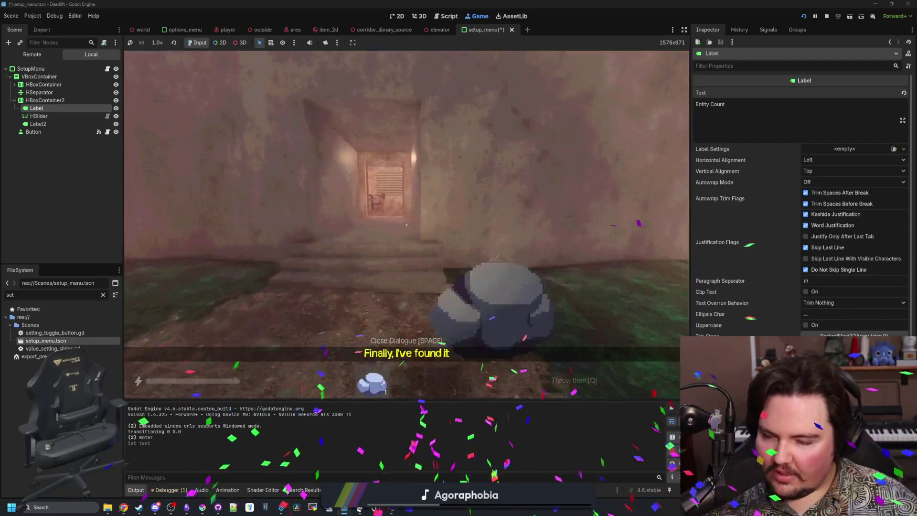
key("w")
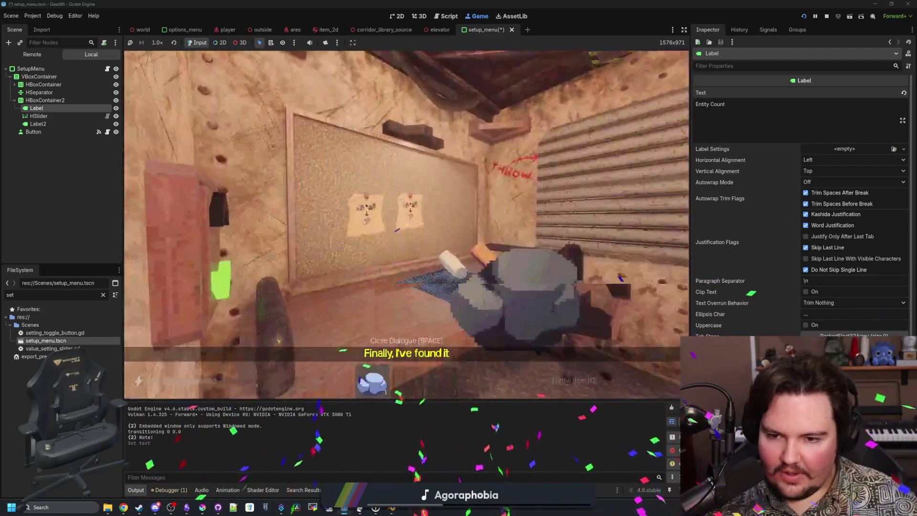
key("e")
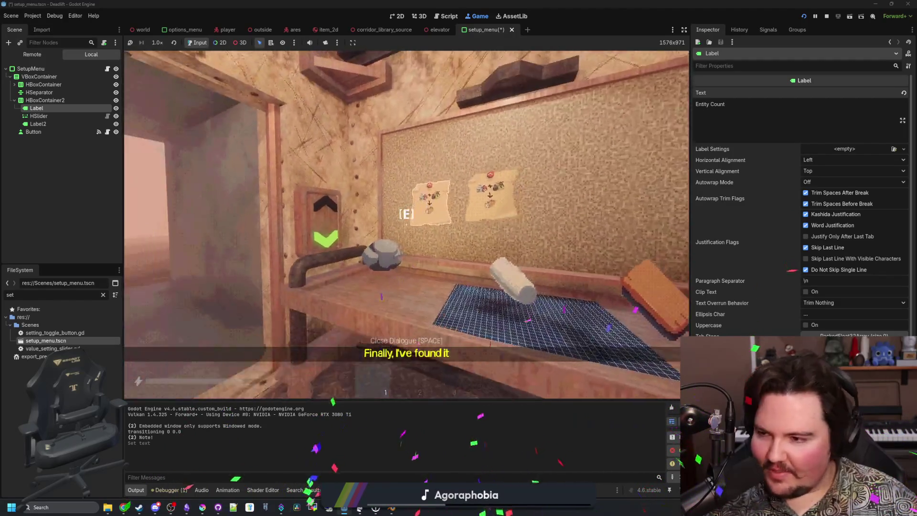
key("s")
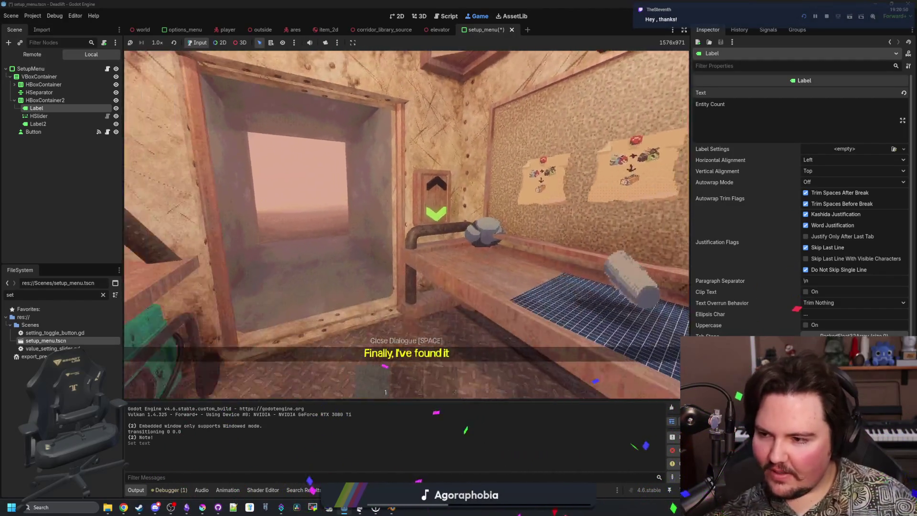
key("e")
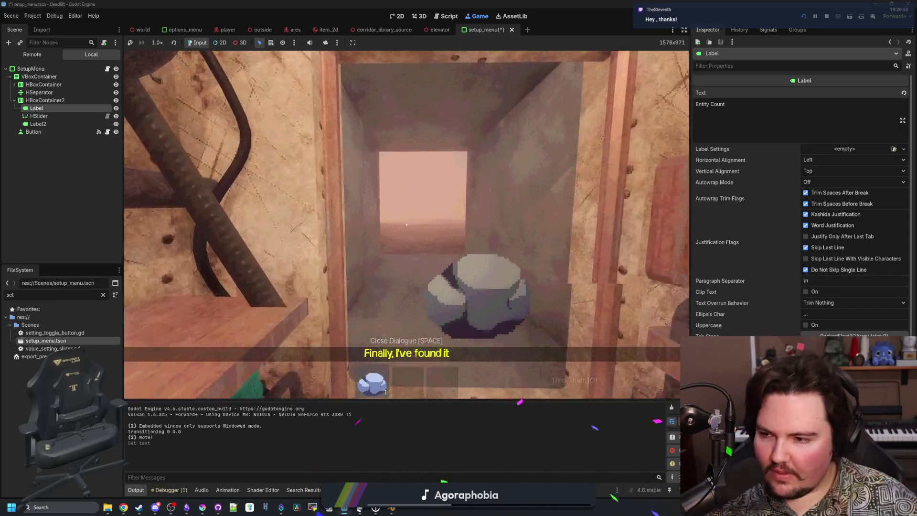
key("q")
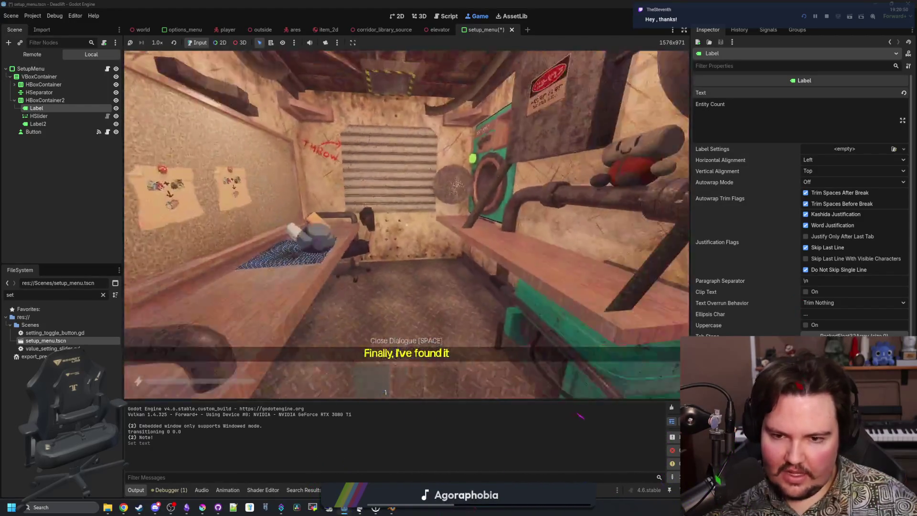
Step: Quit to the game's main menu and reopen the Setup panel
key("Escape")
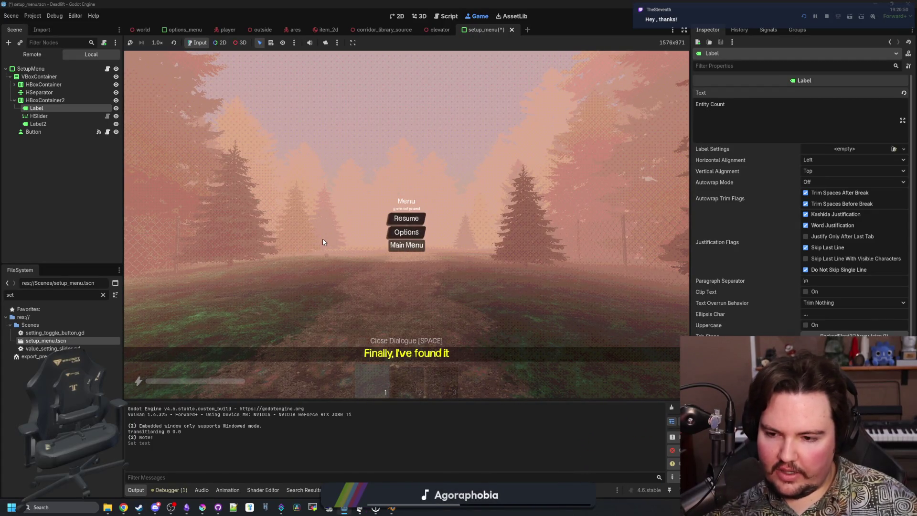
left_click(406, 245)
left_click(199, 233)
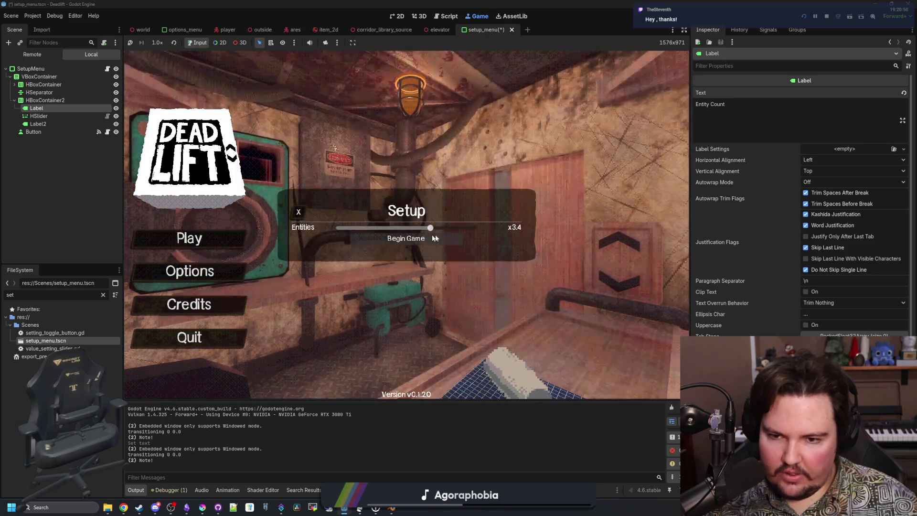
Step: Filter FileSystem for 'world', open world.gd, widen the code area and save the scene
left_click(102, 294)
type("world")
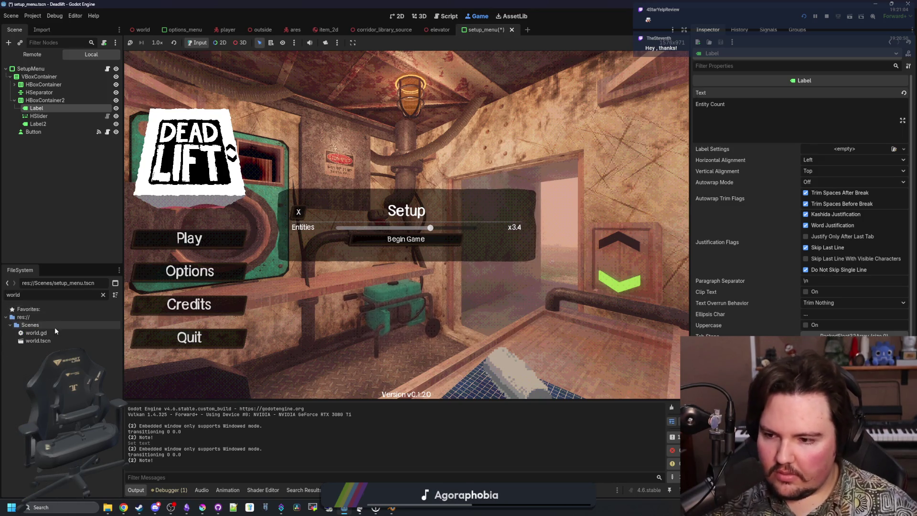
double_click(50, 333)
left_click_drag(695, 204, 836, 204)
left_click(413, 204)
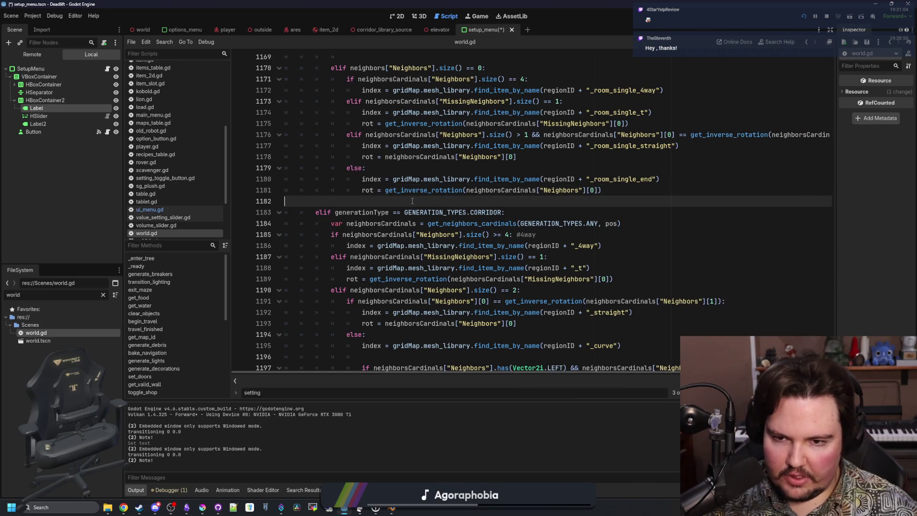
key("ctrl+s")
left_click_drag(122, 248, 102, 249)
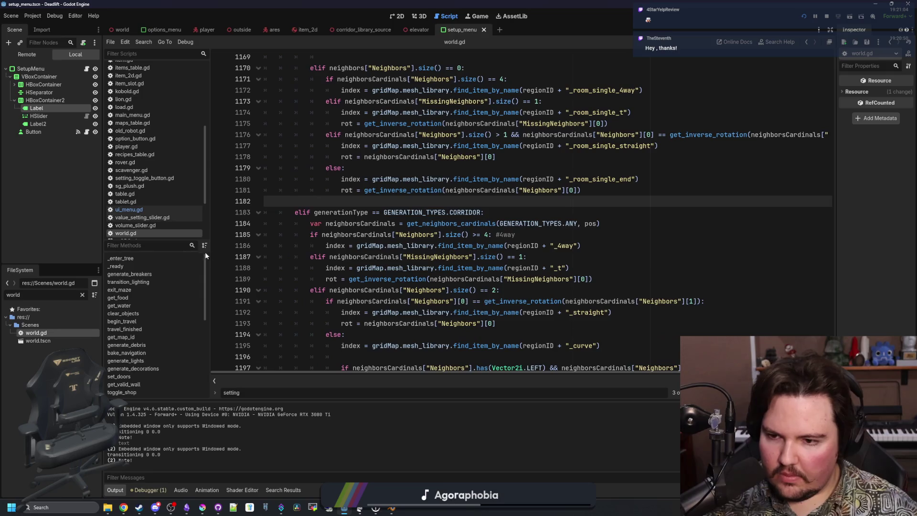
left_click_drag(209, 255, 176, 256)
left_click(342, 190)
key("ctrl+s")
scroll(333, 206, "down", 8)
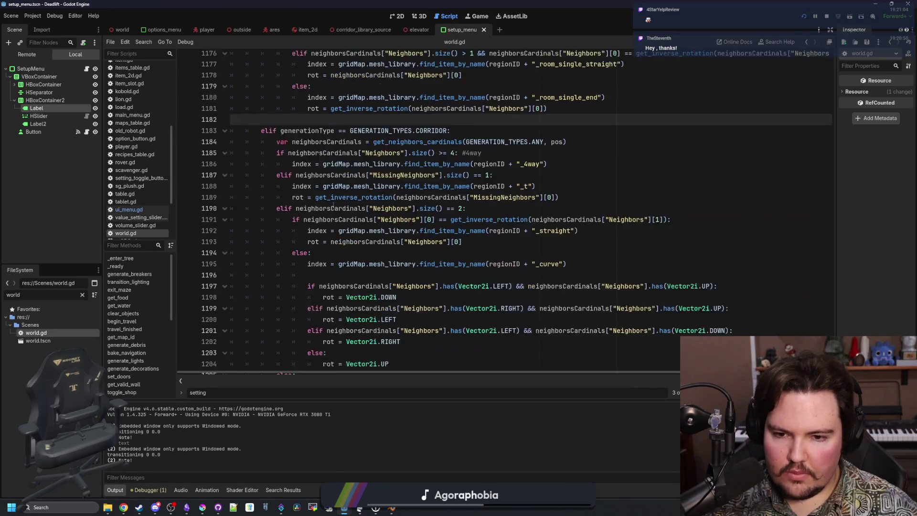
left_click(363, 230)
Step: Find entityCount and append * Global.settings["EntityCountMultiplier"] to line 739
key("ctrl+f")
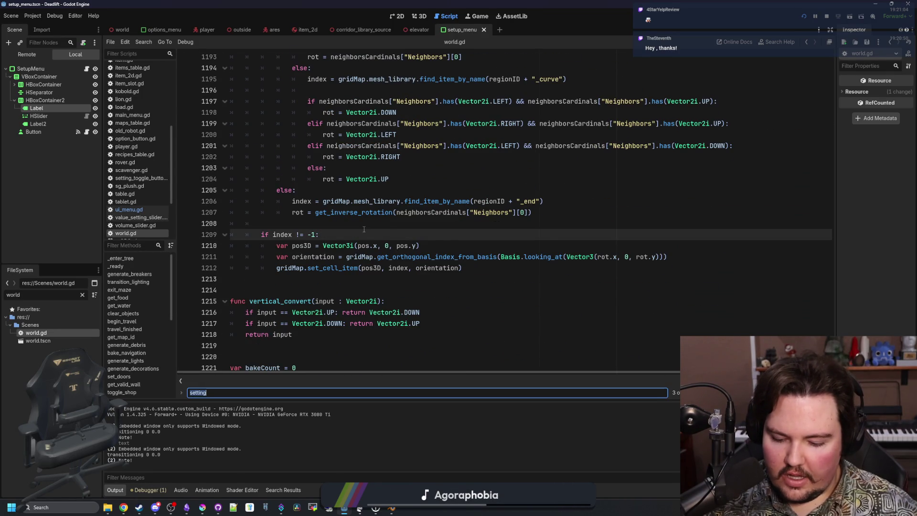
type("entityCount")
key("Return")
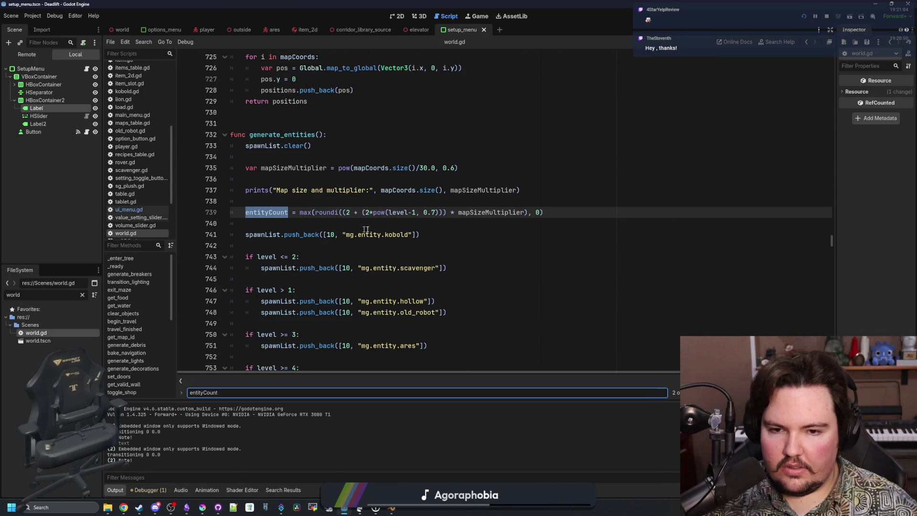
left_click(568, 211)
type("* Global.")
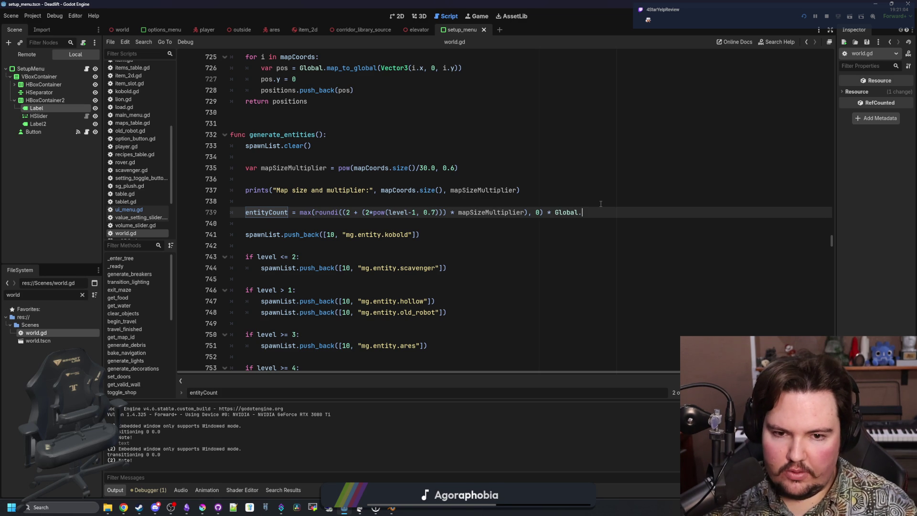
type("settings.")
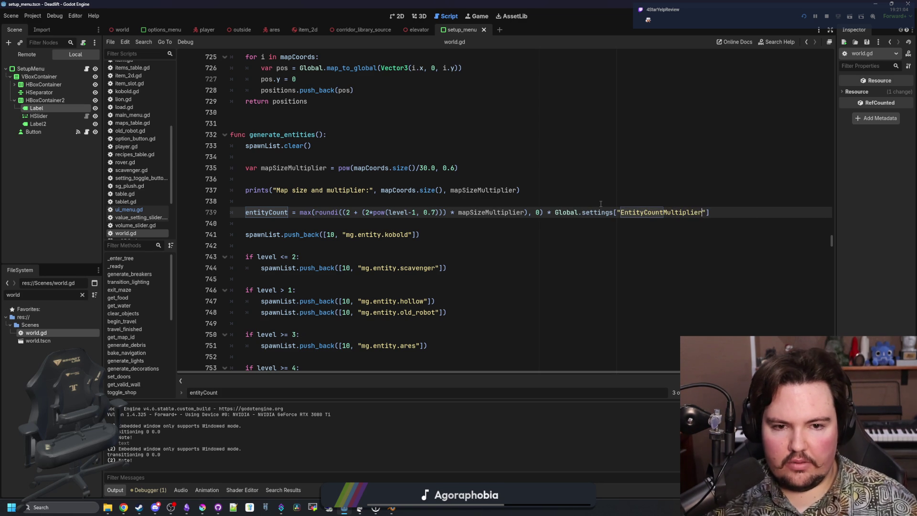
left_click(598, 190)
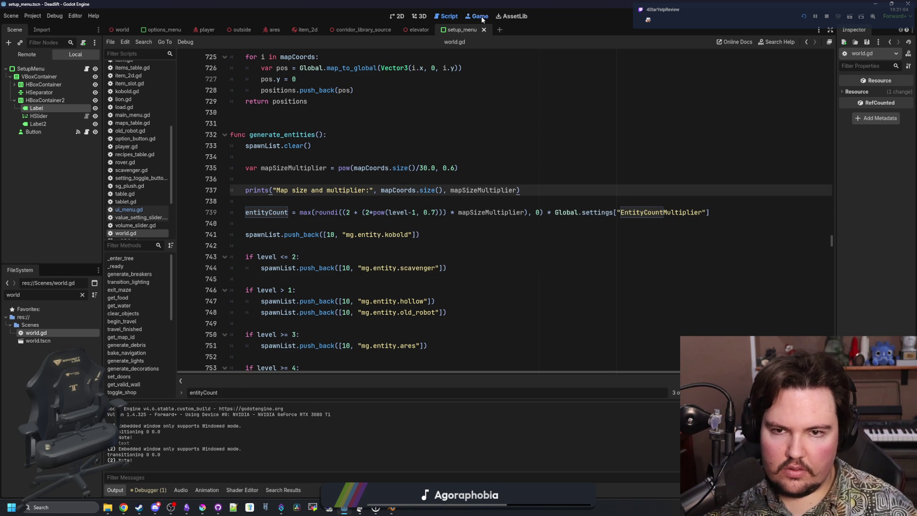
Step: Begin a game with entities at x5.0 and ride the elevator down to level 1
left_click(481, 19)
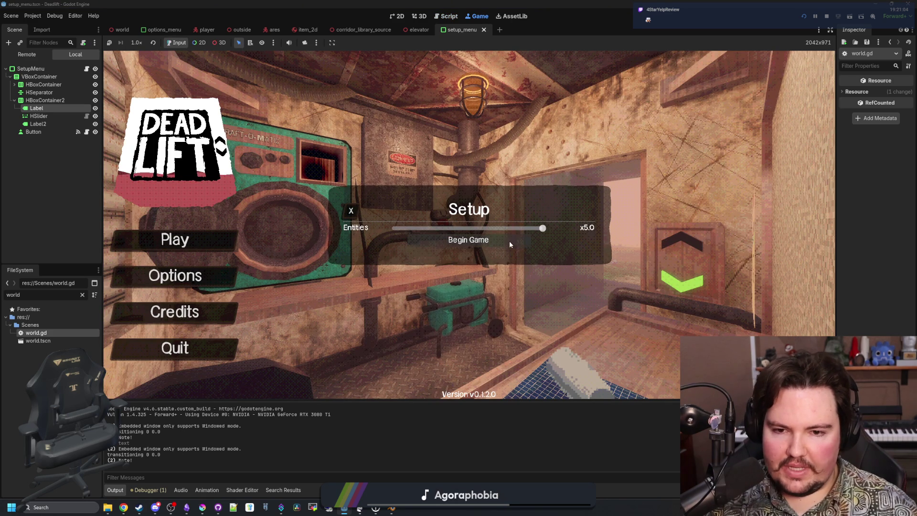
left_click(468, 240)
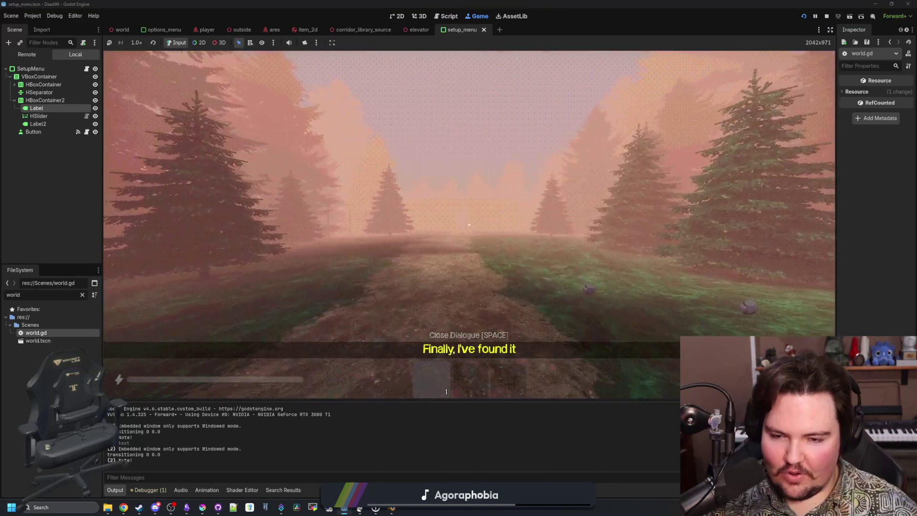
key("w")
key("space")
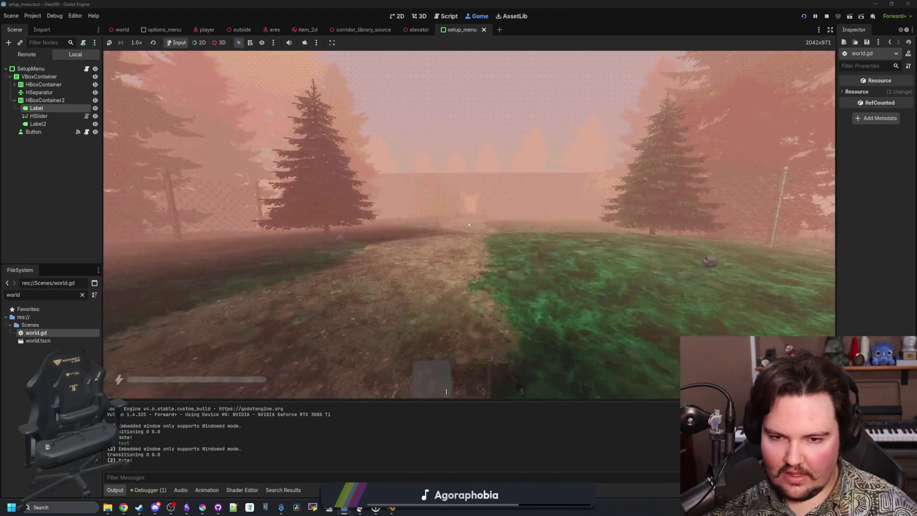
key("w")
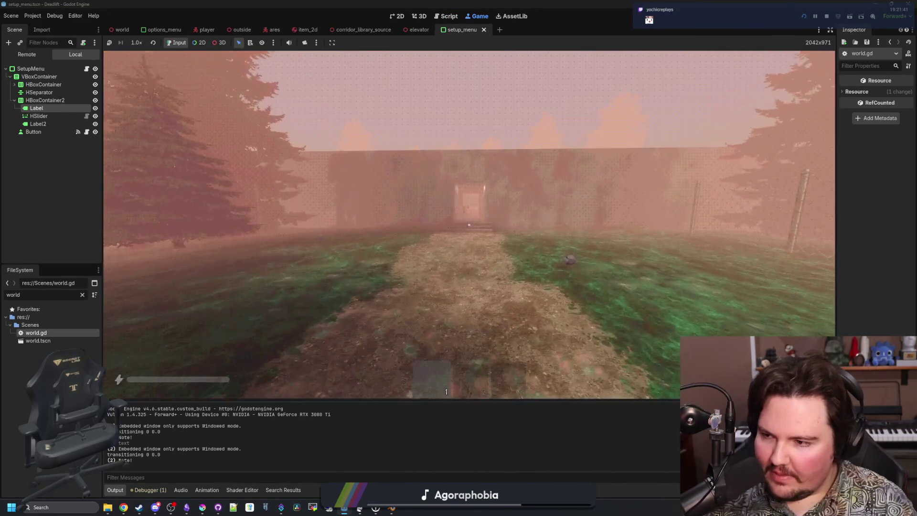
key("w")
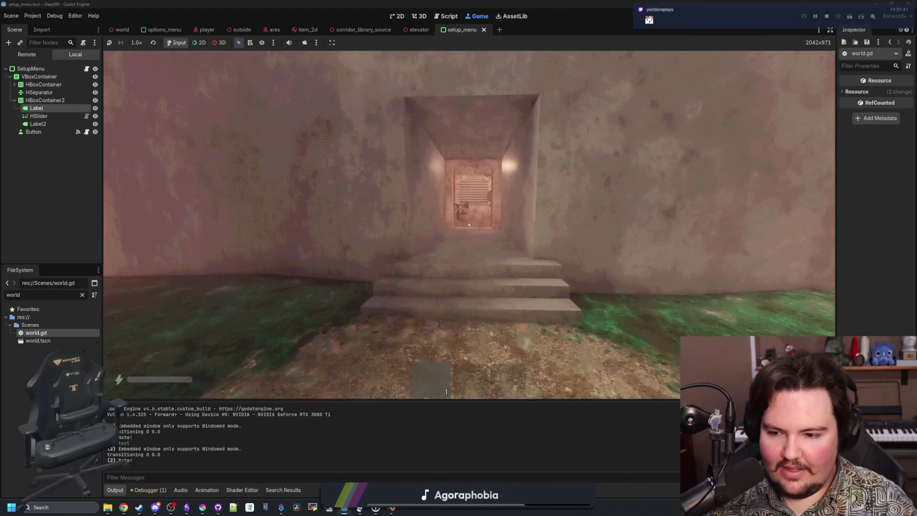
key("w")
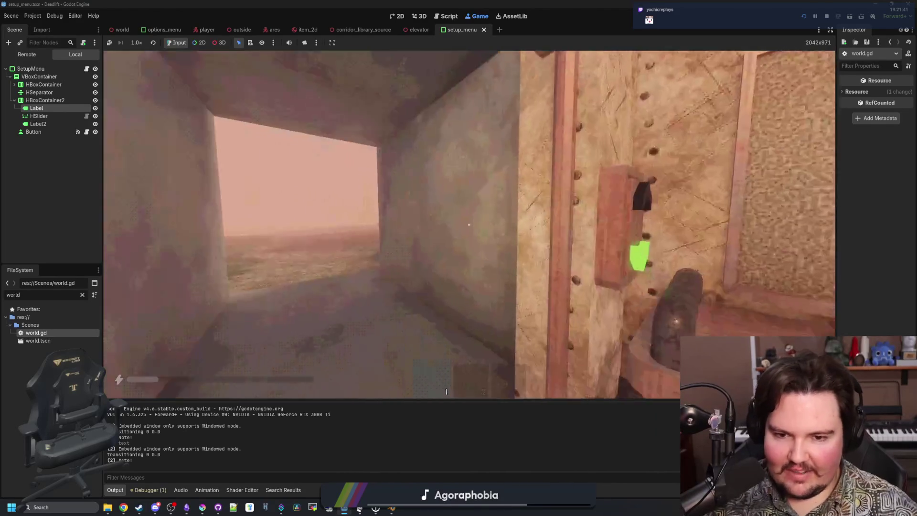
key("e")
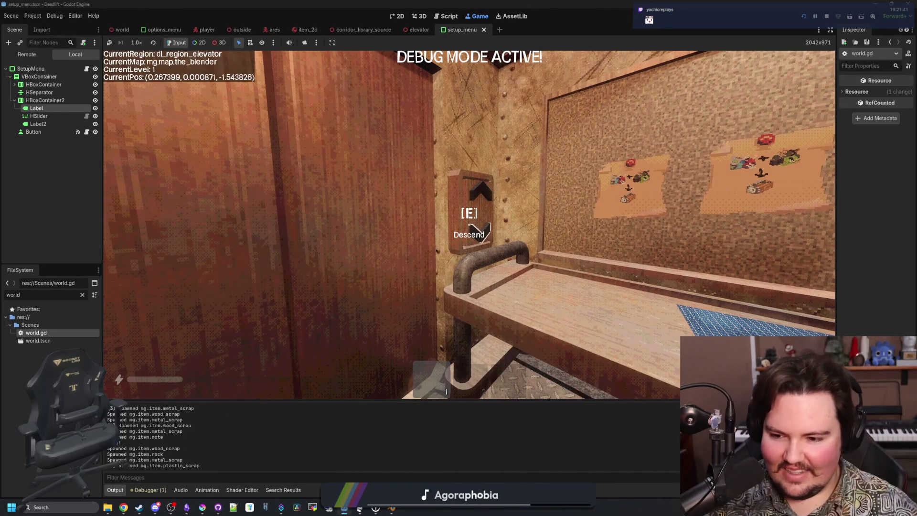
Step: Free the mouse and scroll the Output log, which reports 25 entities spawned
key("super")
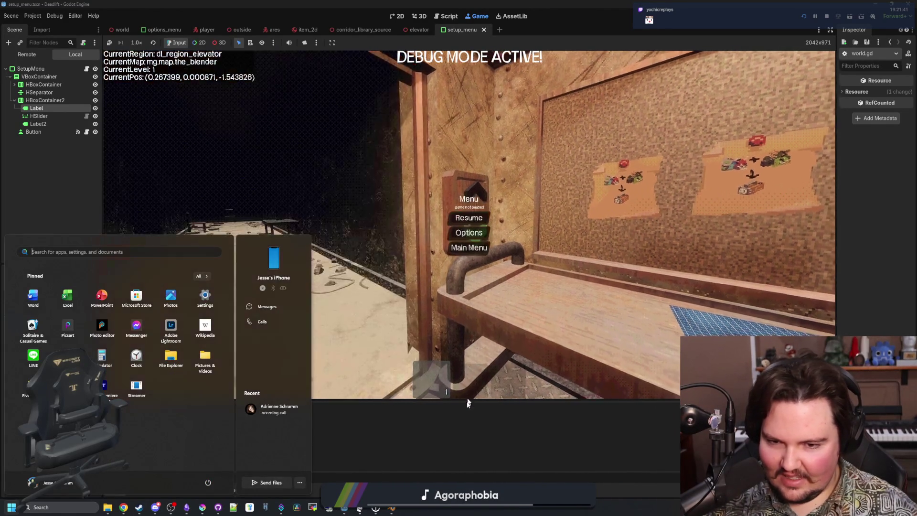
left_click(409, 422)
scroll(181, 443, "down", 10)
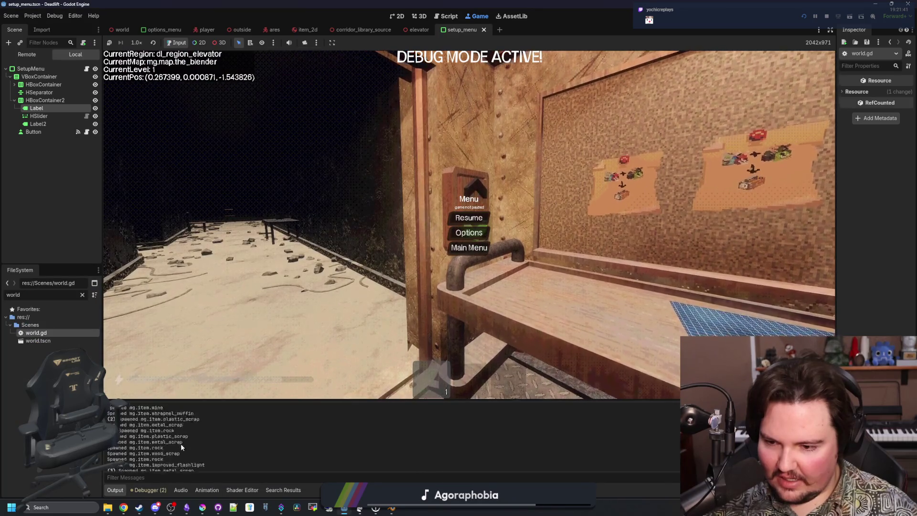
scroll(167, 440, "down", 3)
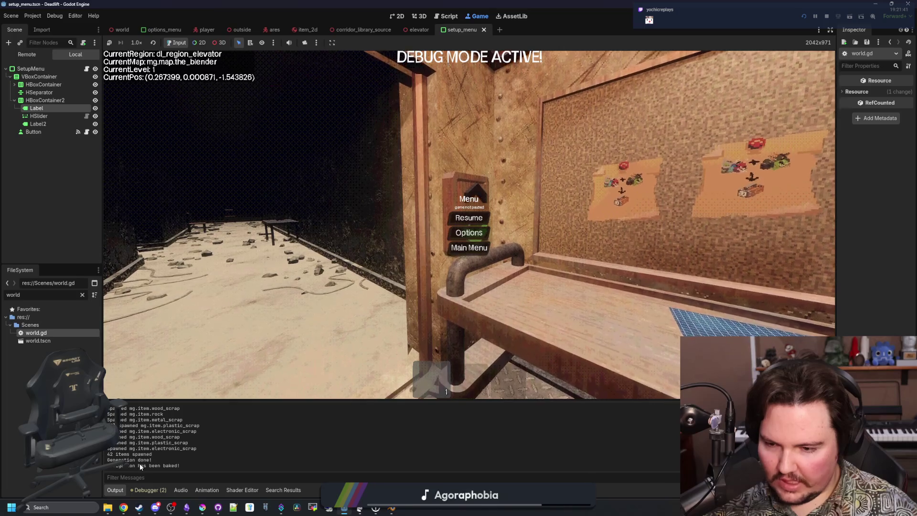
scroll(143, 465, "up", 1)
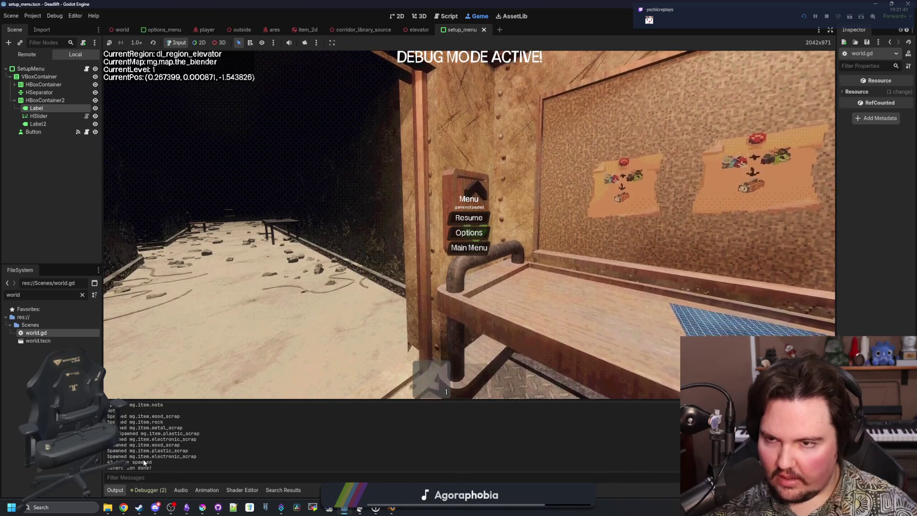
scroll(146, 453, "up", 5)
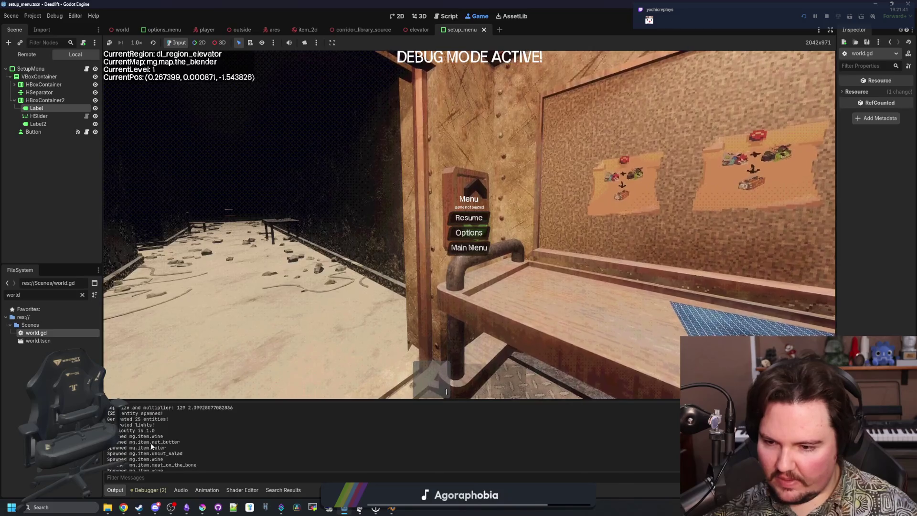
scroll(153, 437, "up", 1)
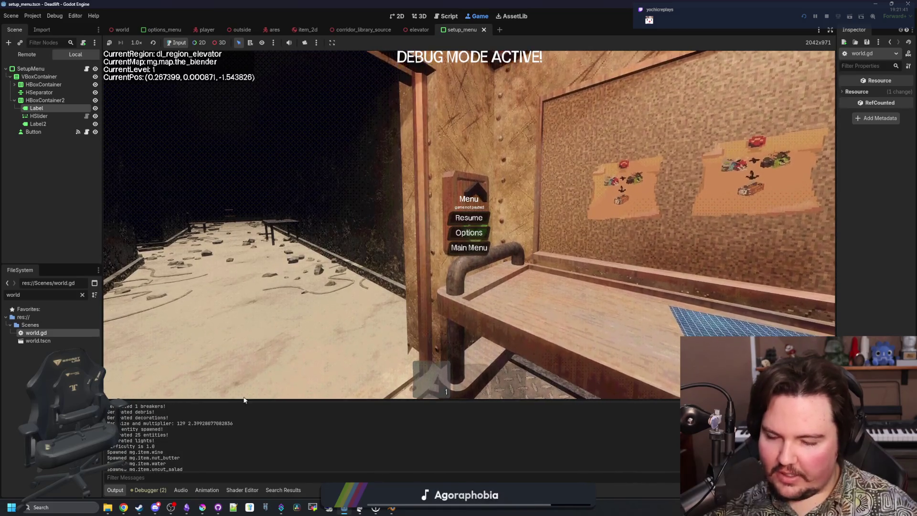
Step: Walk through the breakroom and butchery corridors past the purple figure, then pause and leave
key("w")
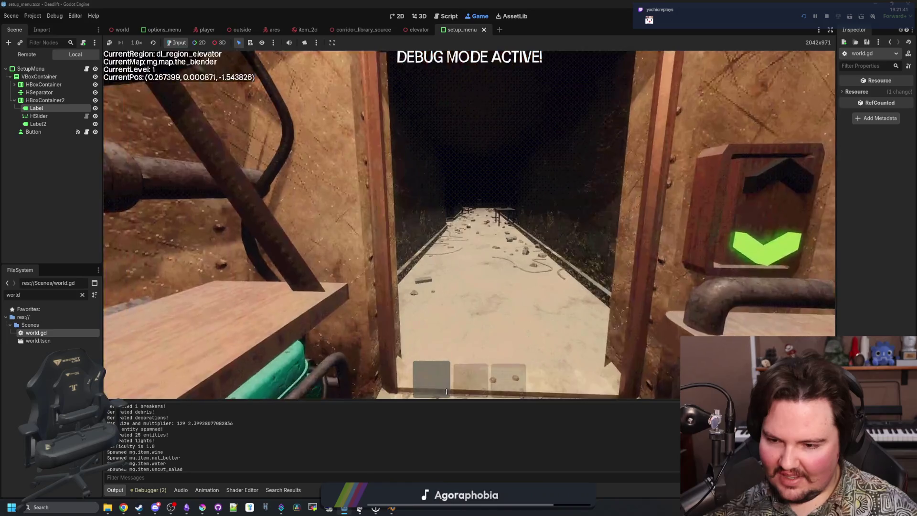
key("w")
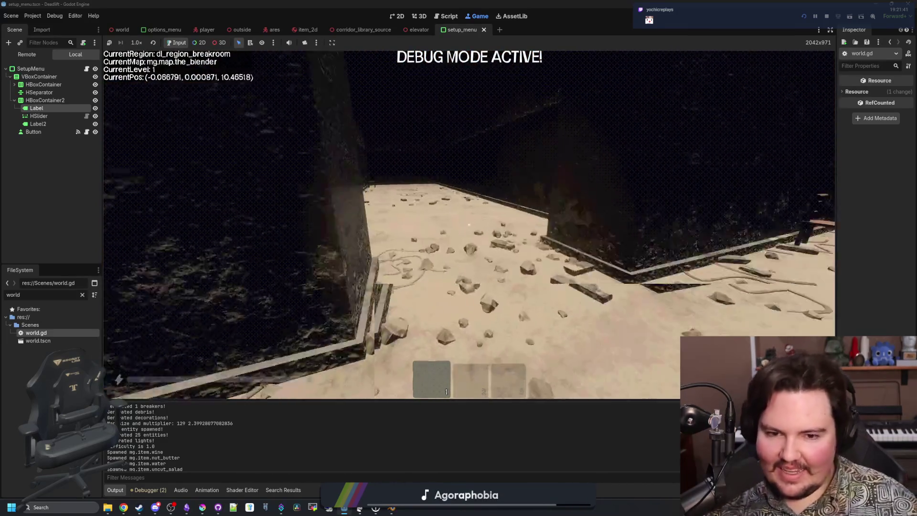
key("w")
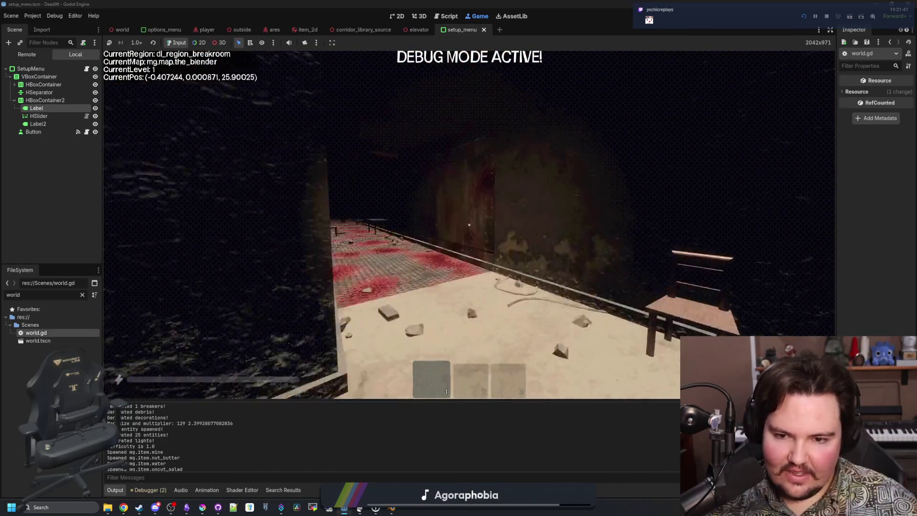
key("w")
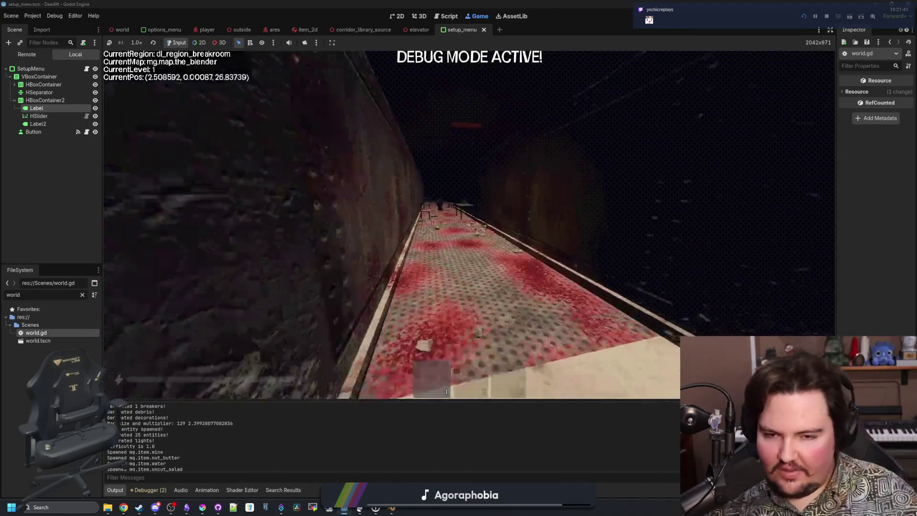
key("w")
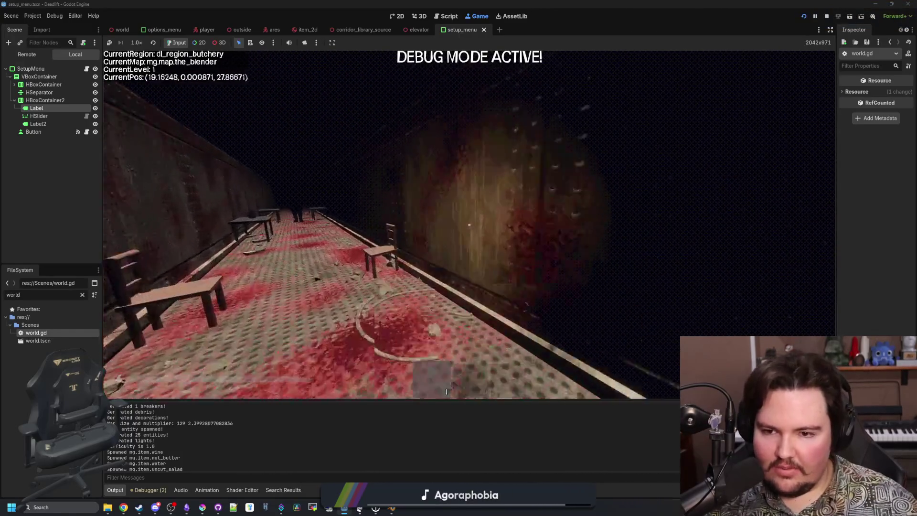
key("w")
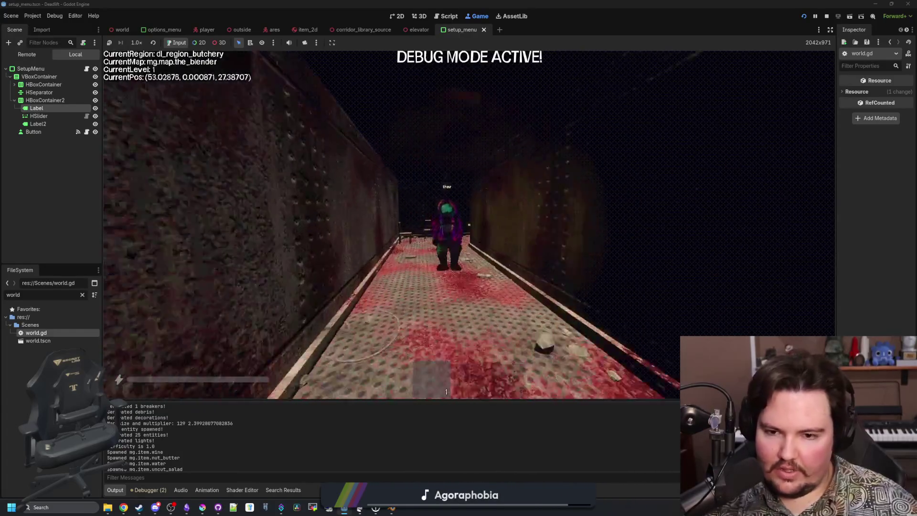
key("w")
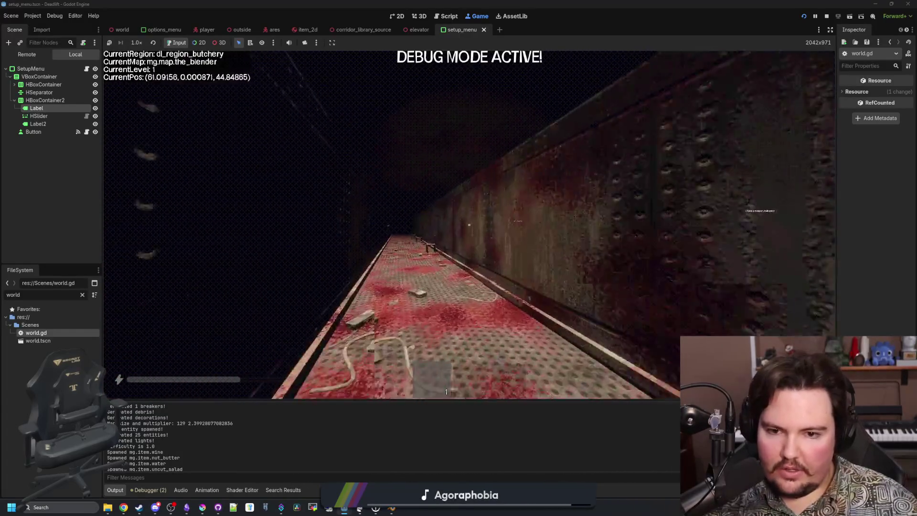
key("w")
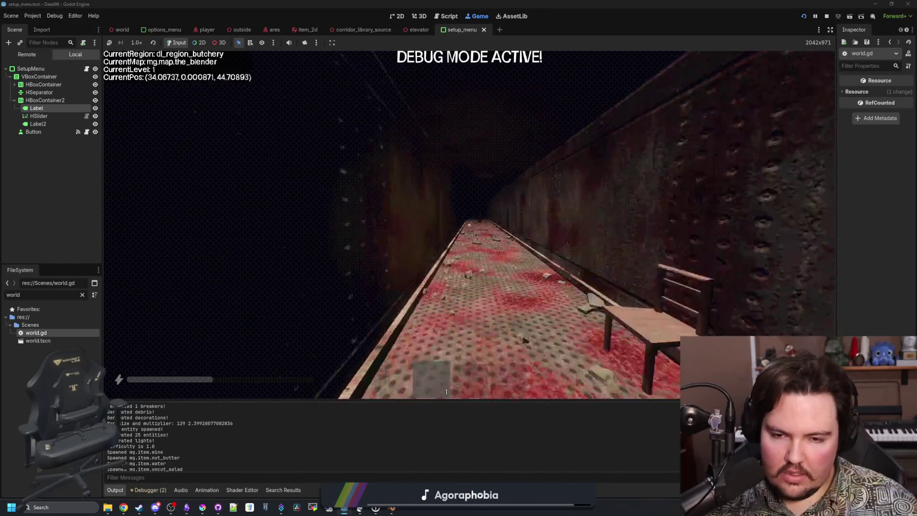
key("w")
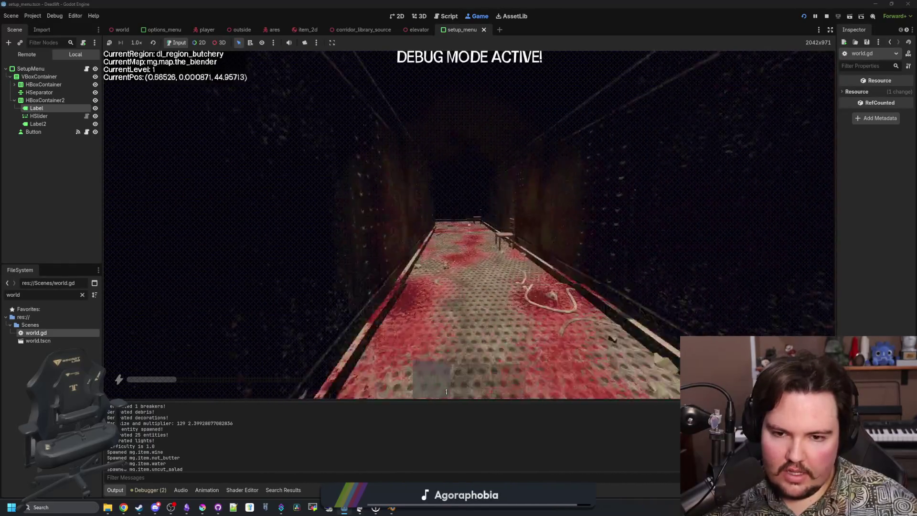
key("w")
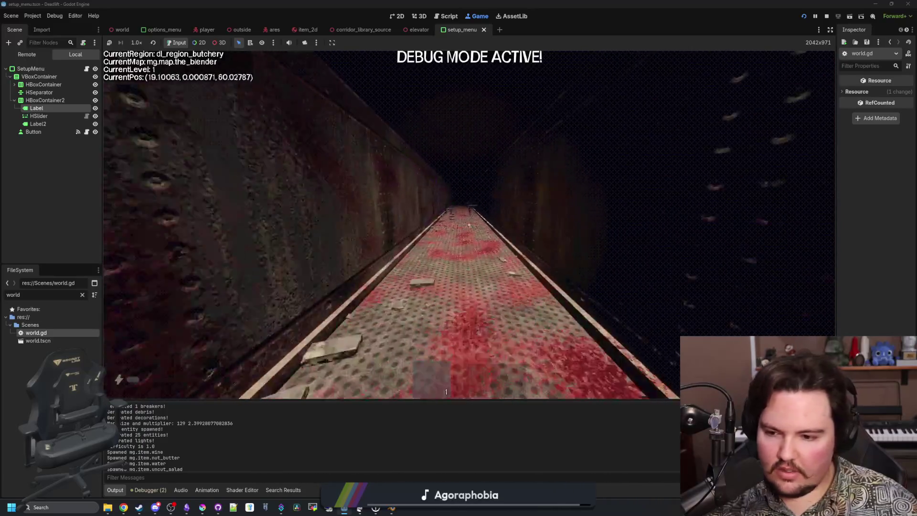
key("Escape")
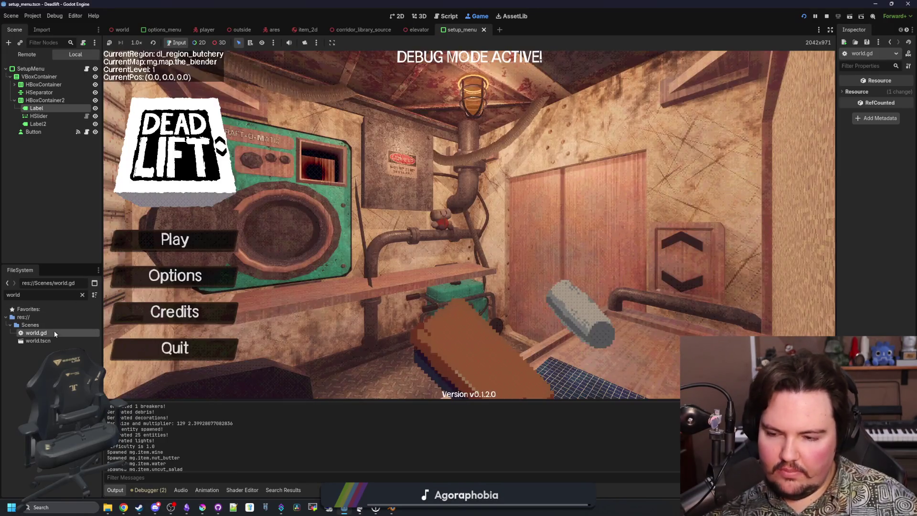
double_click(54, 333)
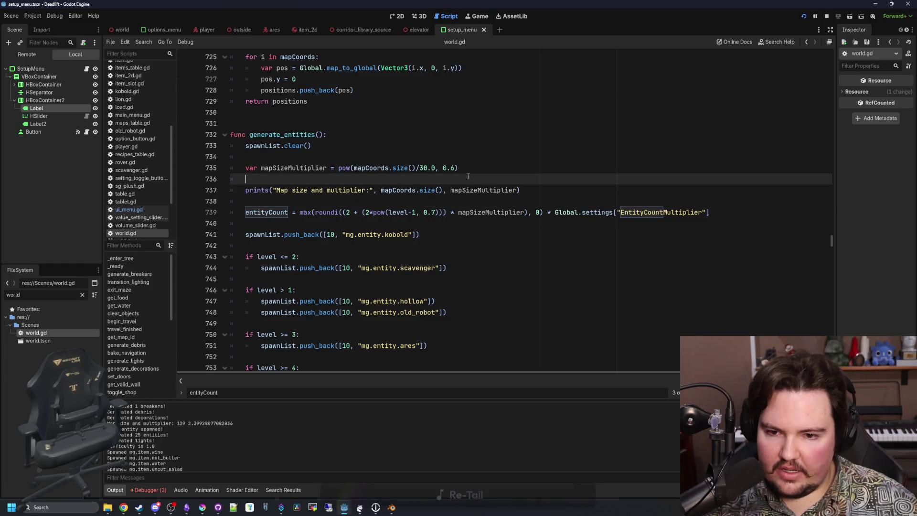
Step: Uncomment get_map_id() in the generate_maze call on line 327 and save world.gd
key("ctrl+f")
type("generate_maze")
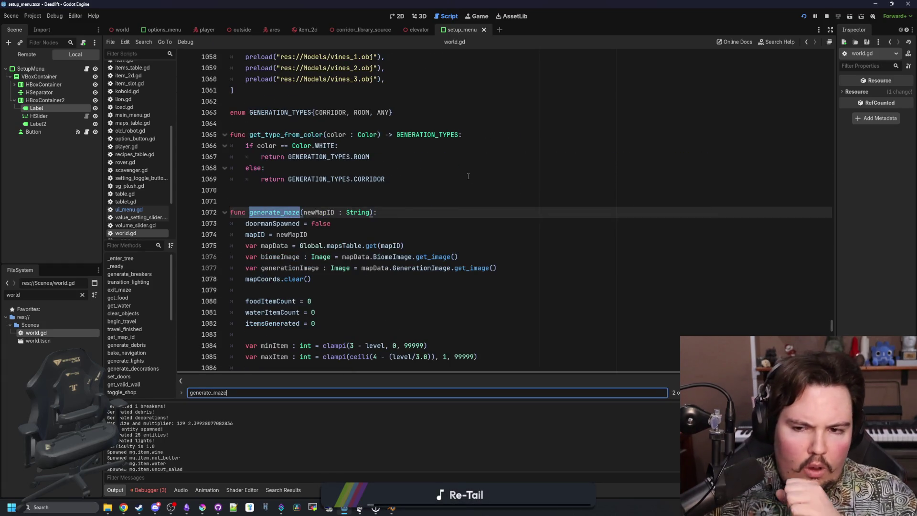
key("Return")
left_click(389, 213)
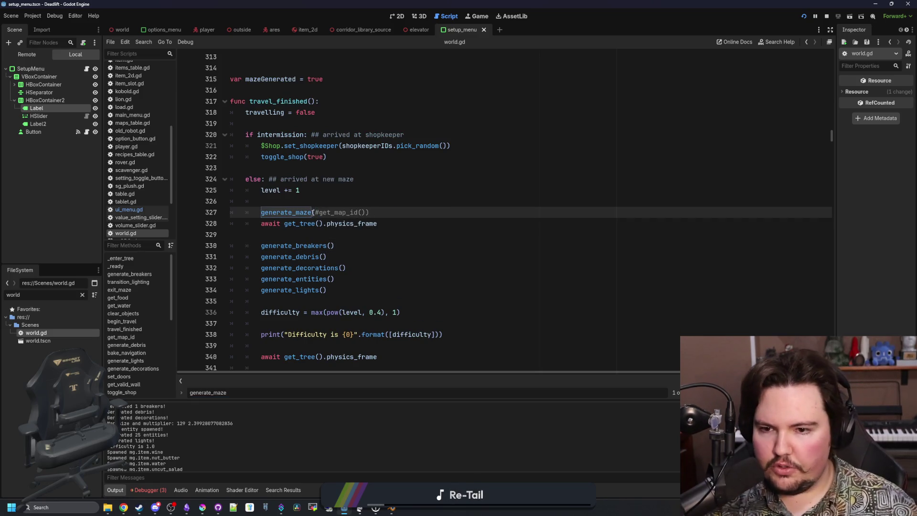
key("Delete")
left_click(339, 205)
key("ctrl+s")
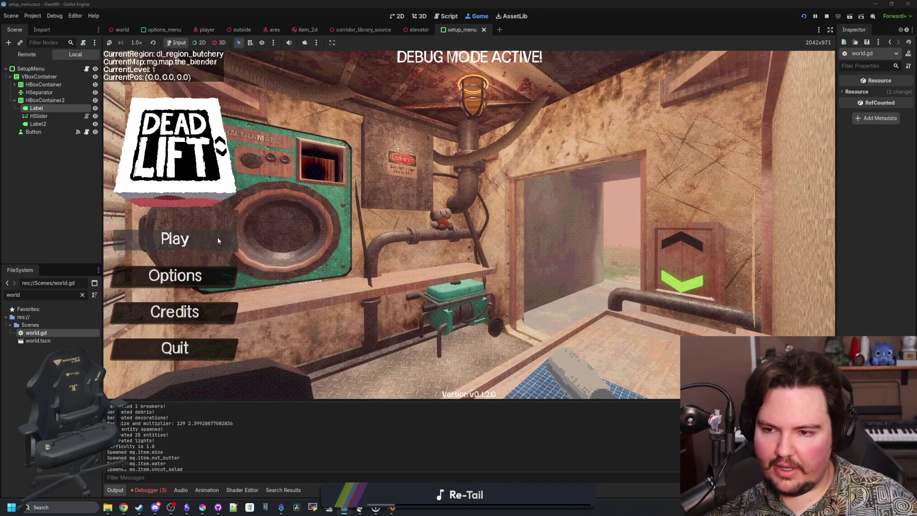
Step: Start a new game and walk out of the elevator into the overgrown region
left_click(217, 240)
left_click(443, 240)
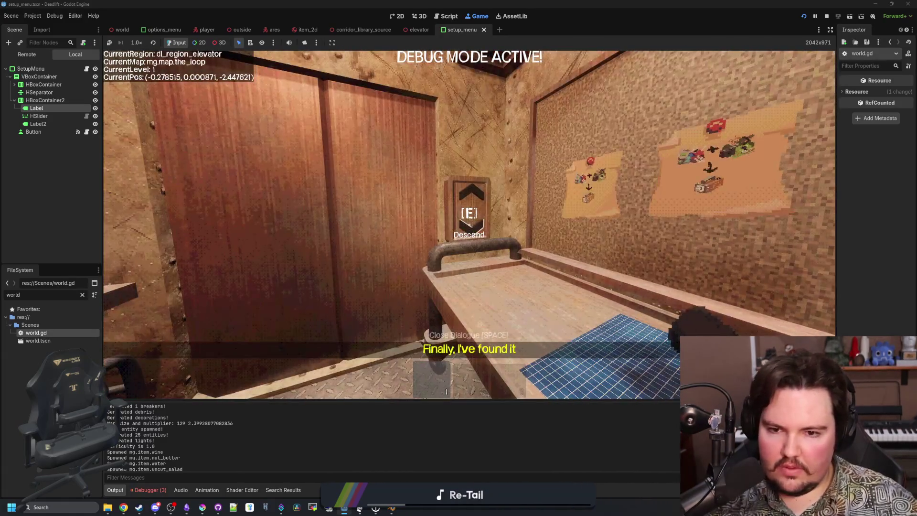
key("w")
key("w")
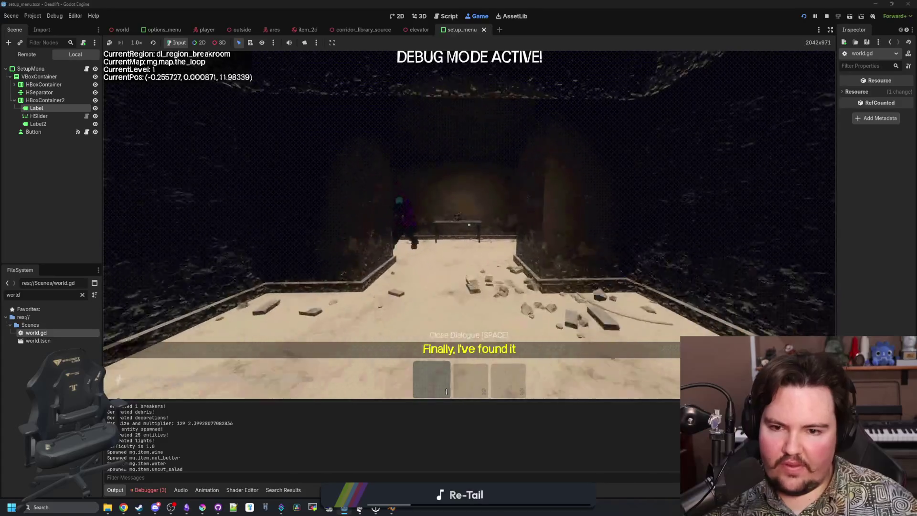
key("w")
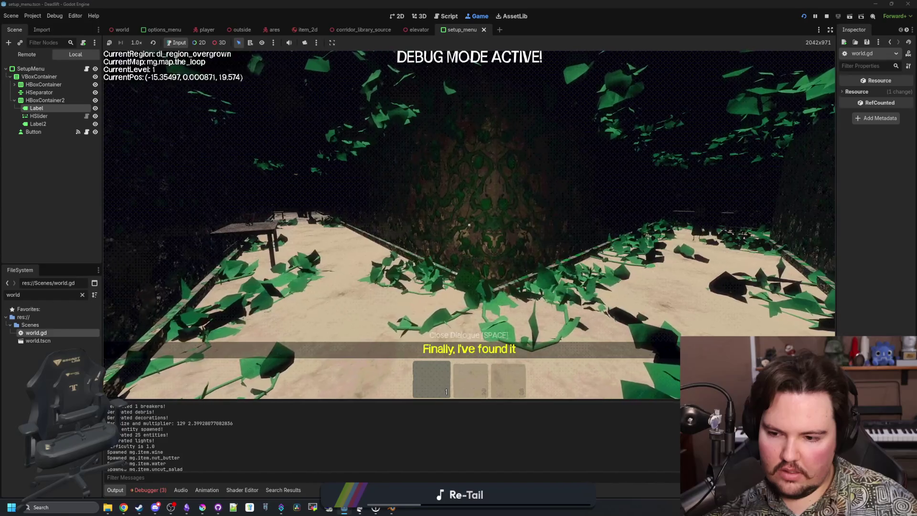
key("Escape")
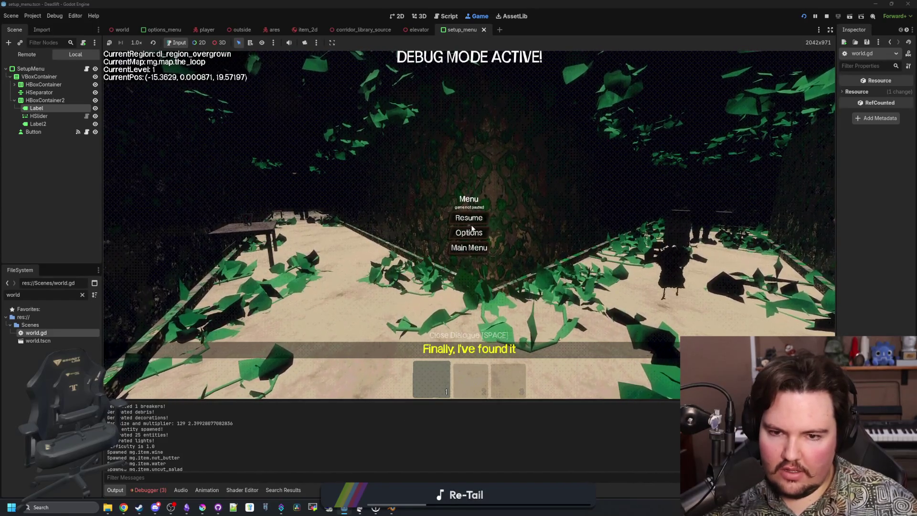
key("Escape")
Step: Walk through the overgrown, freezer and open areas on to the breakroom
key("w")
key("w")
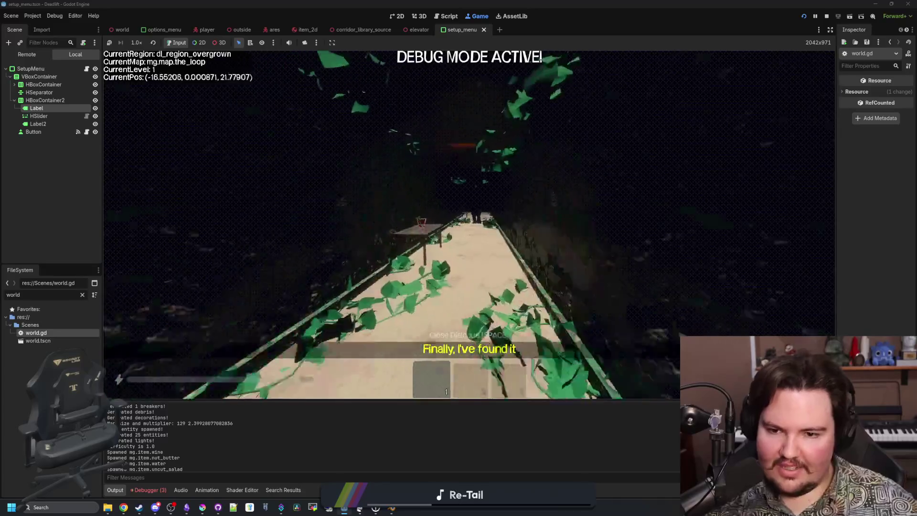
key("w")
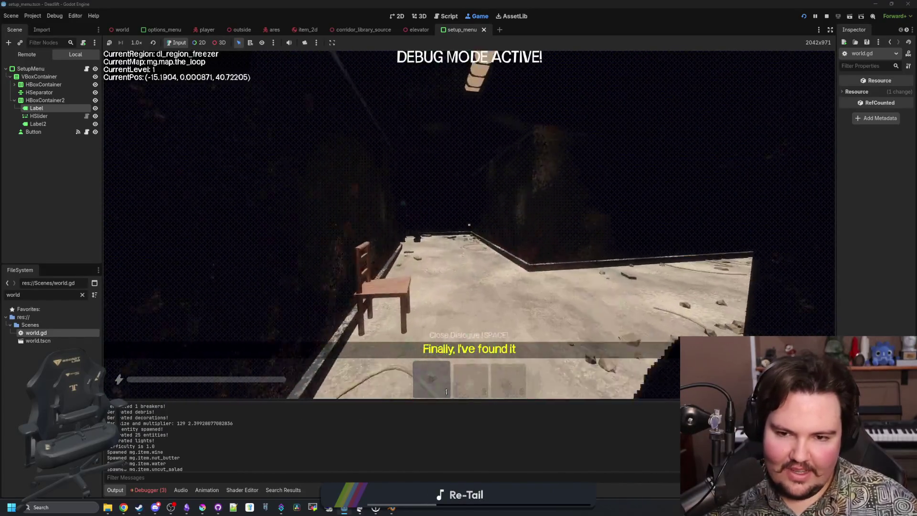
key("w")
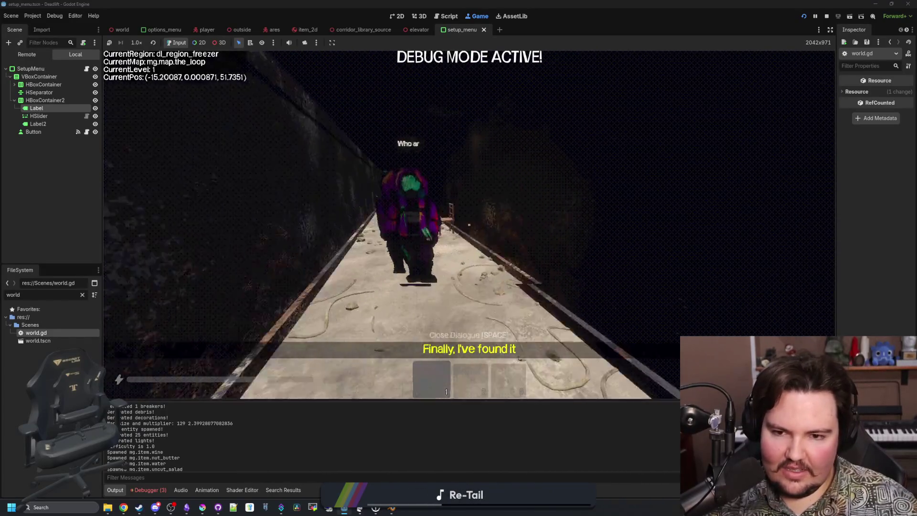
key("w")
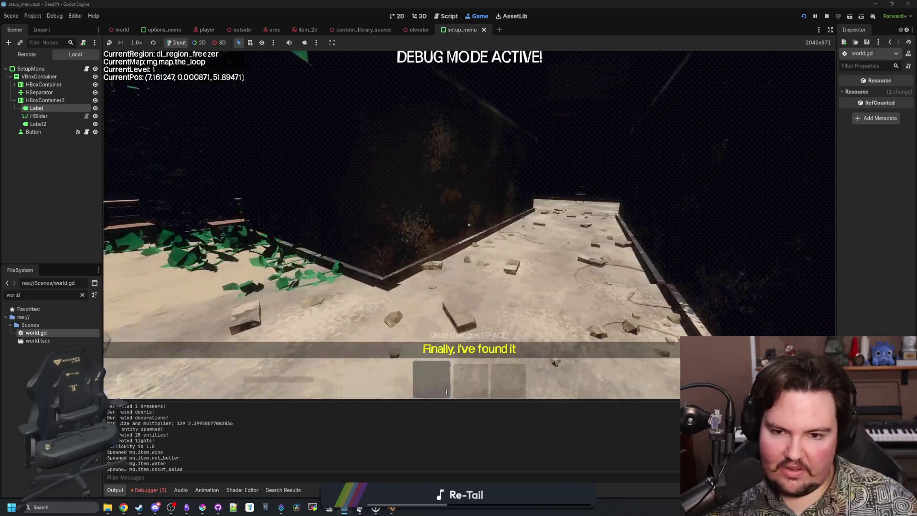
key("w")
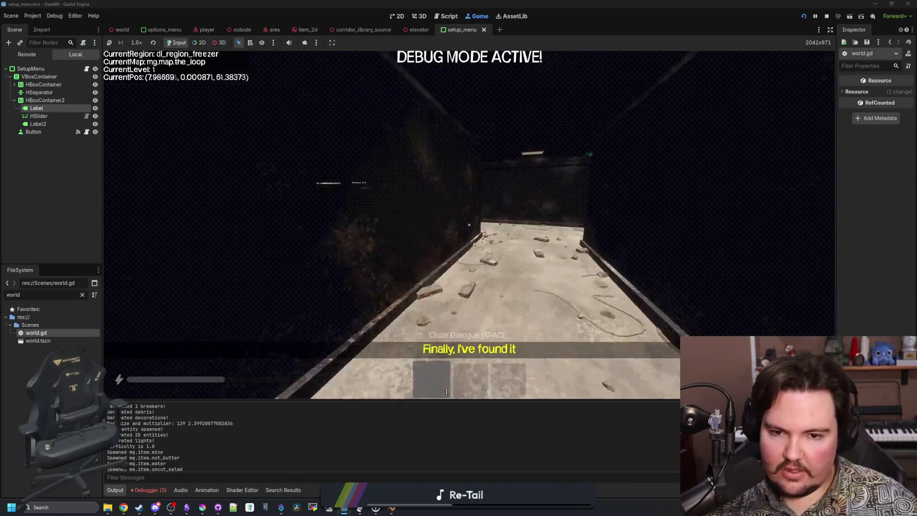
key("w")
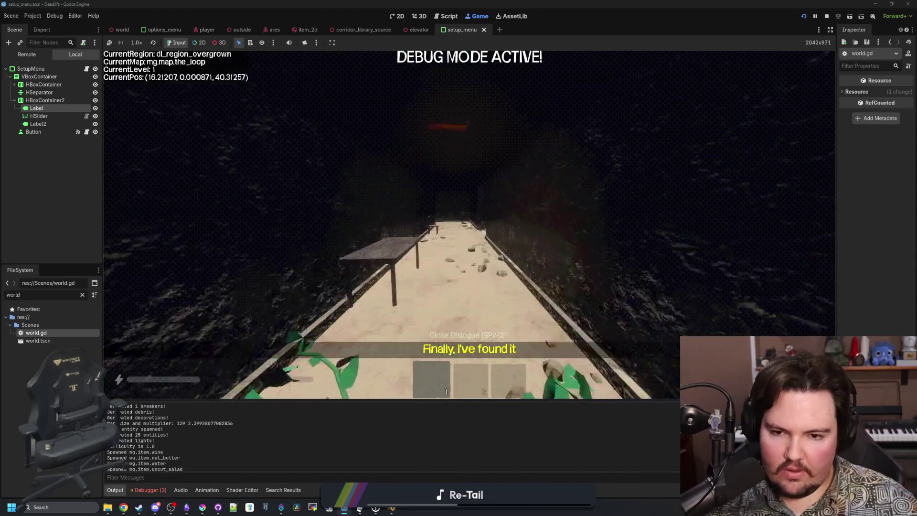
key("w")
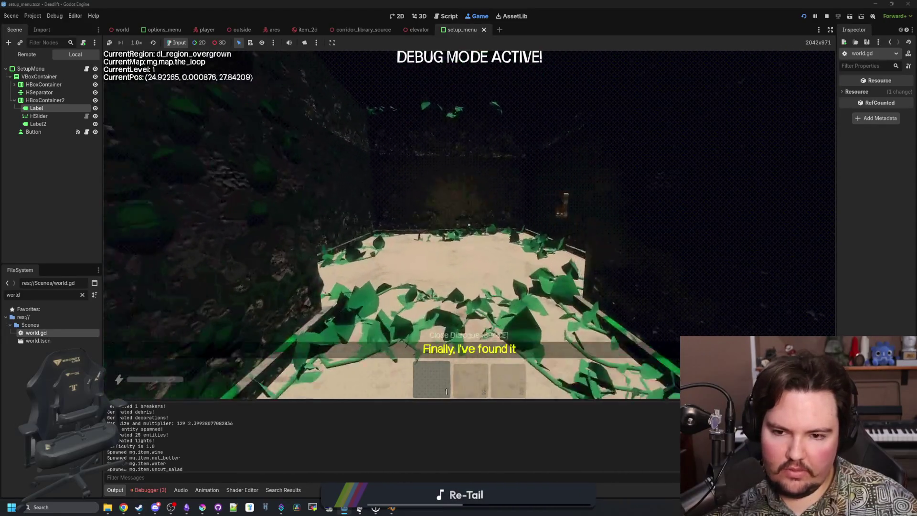
key("w")
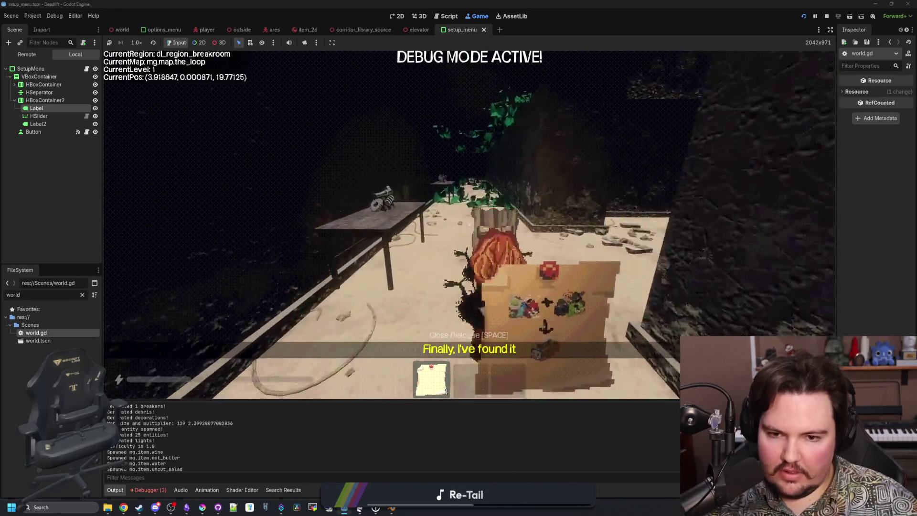
Step: Walk down the breakroom corridor into the elevator, look around the workbench, then pause
key("w")
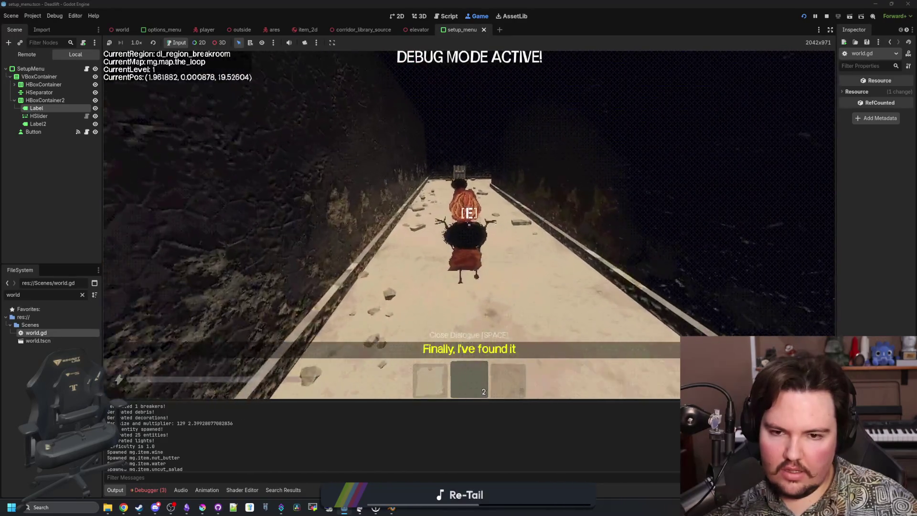
key("w")
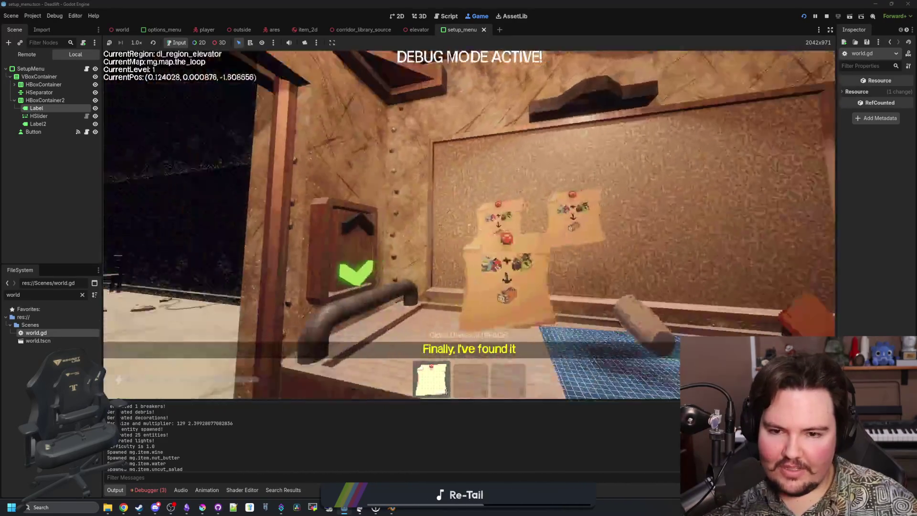
key("w")
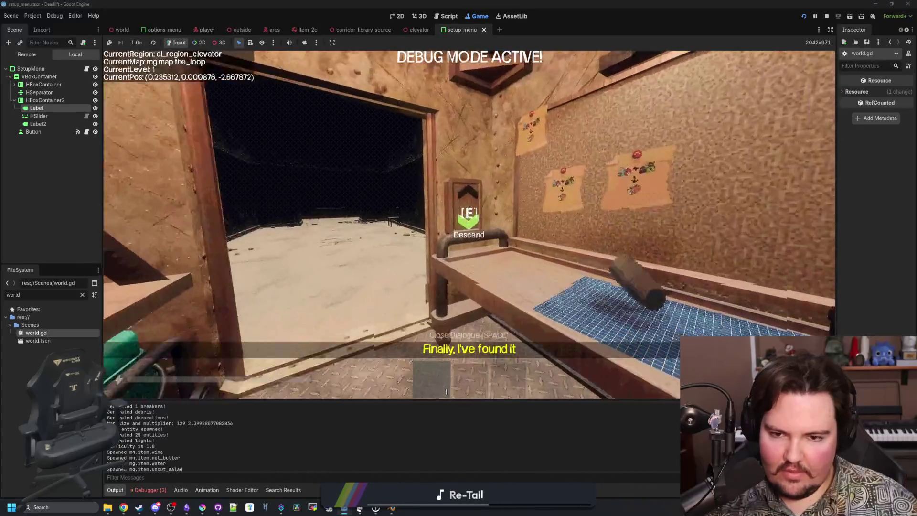
key("w")
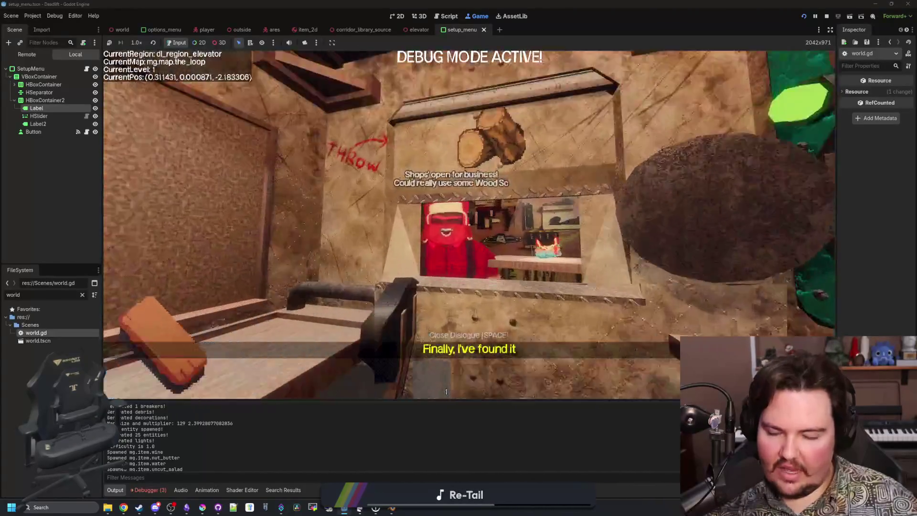
key("w")
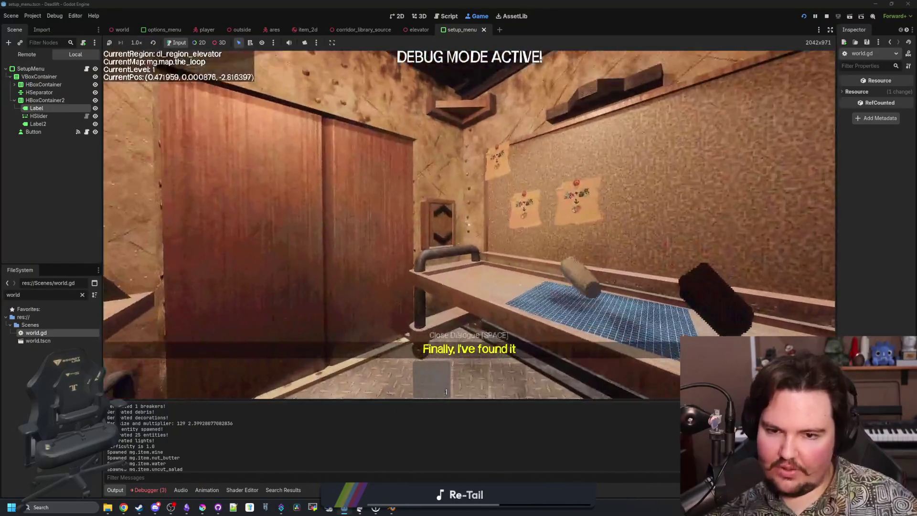
key("w")
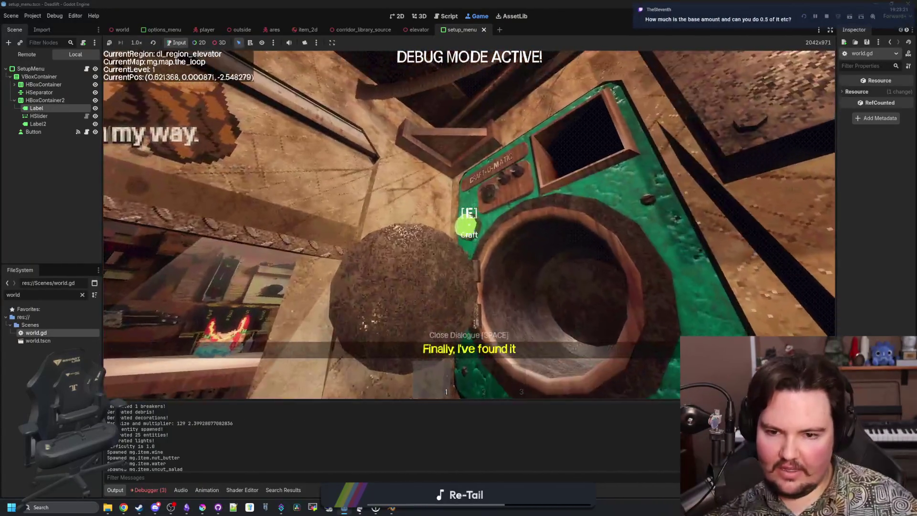
key("w")
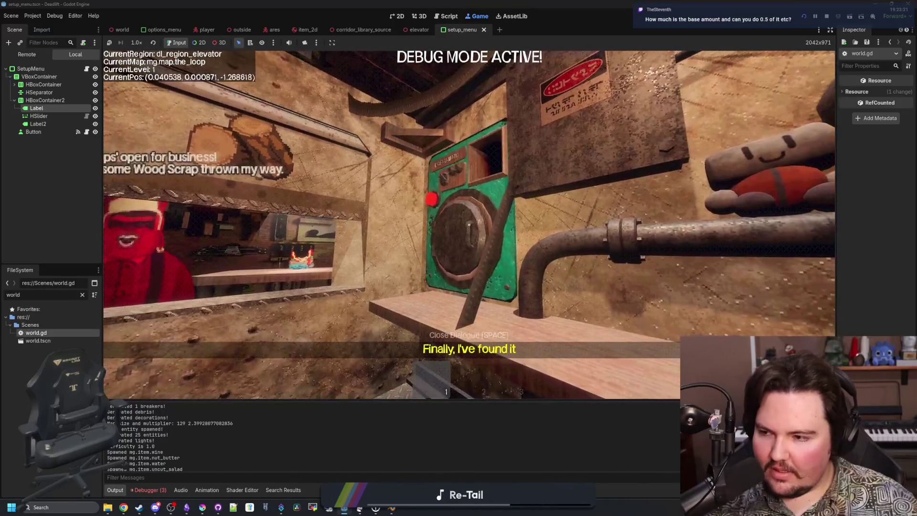
key("Escape")
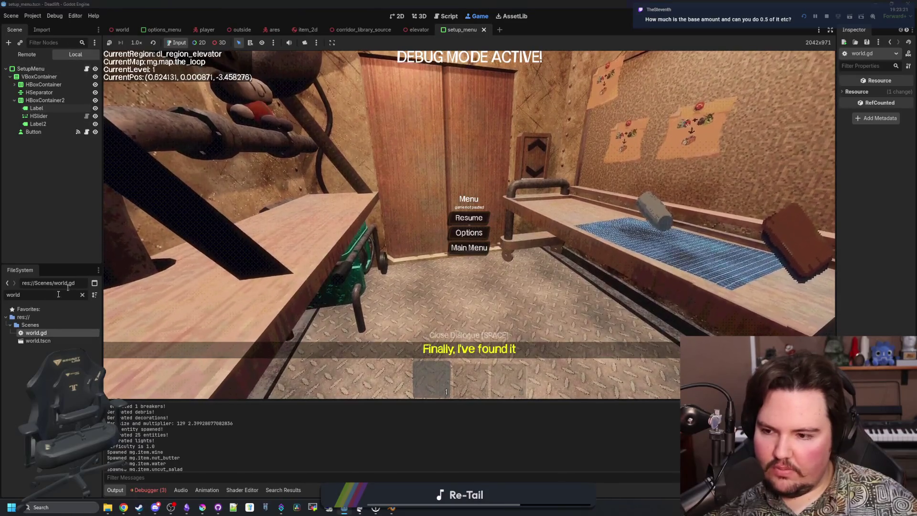
Step: Save the setup menu scene, check the Entity Count slider's 0–5.0 range in 0.1 steps, and return to the game
left_click(400, 15)
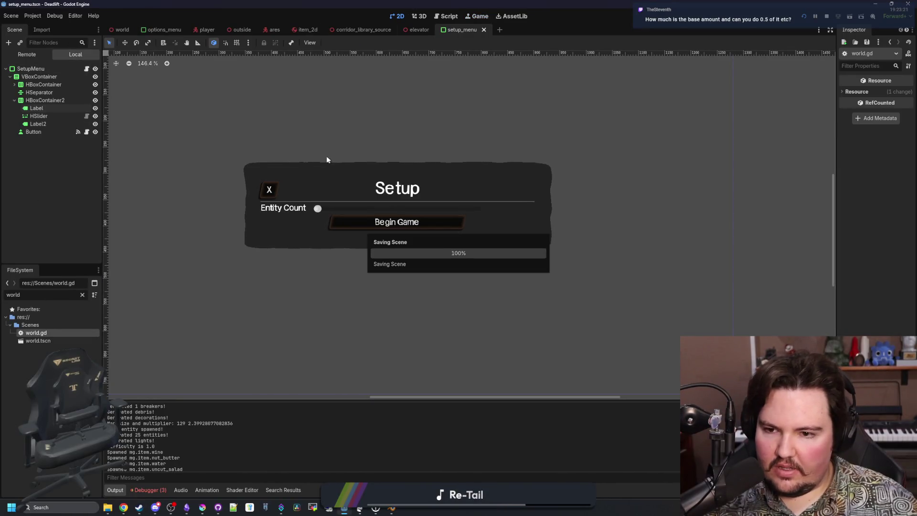
left_click(87, 133)
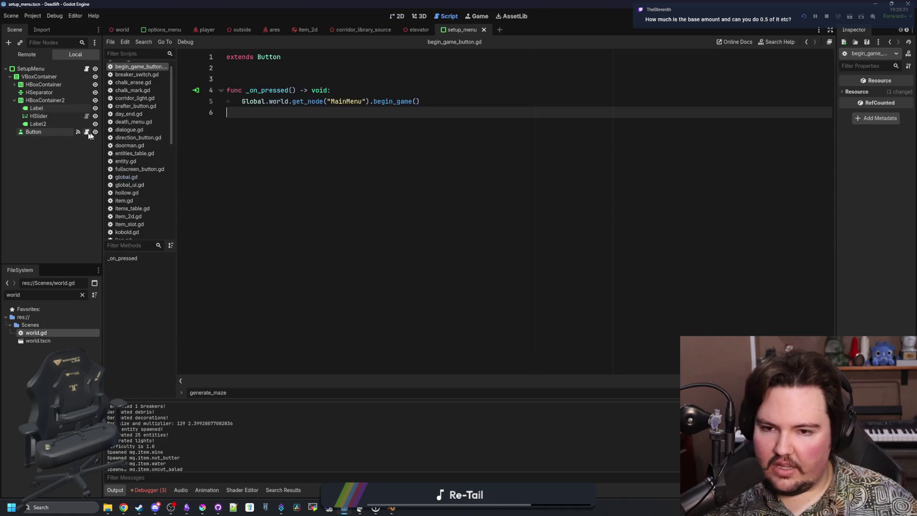
key("ctrl+s")
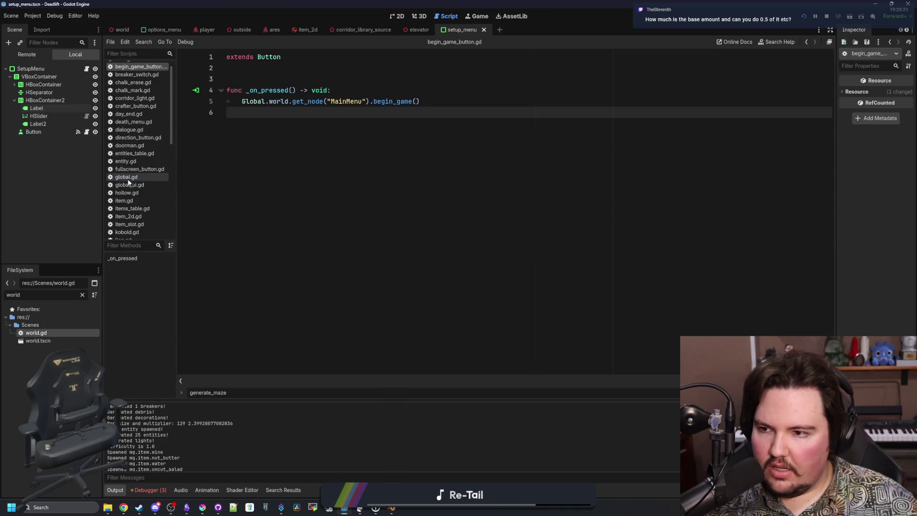
left_click(53, 116)
left_click(399, 17)
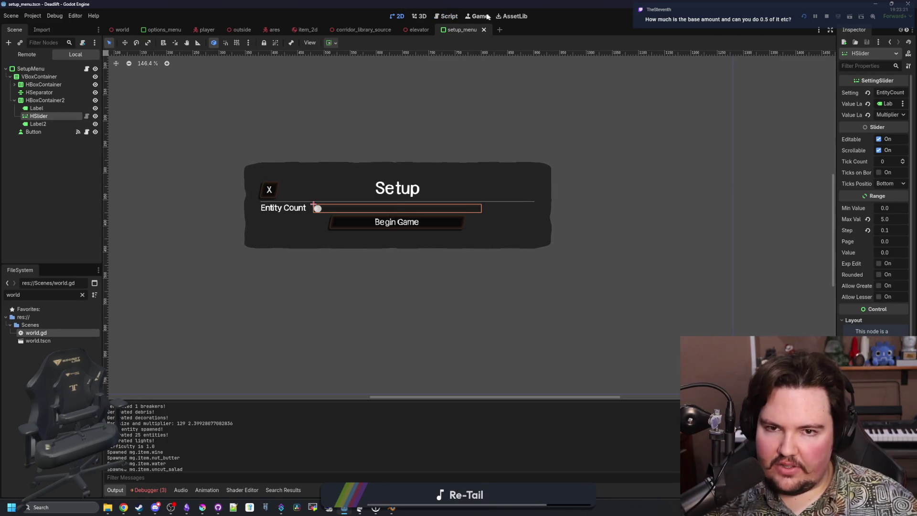
left_click(488, 17)
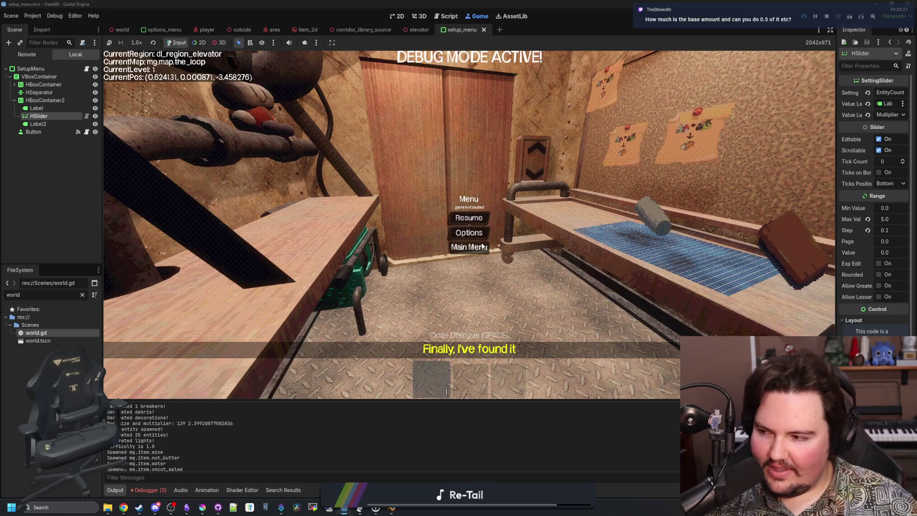
Step: Quit to the main menu and begin a new run with Entities left at x0.0
left_click(482, 246)
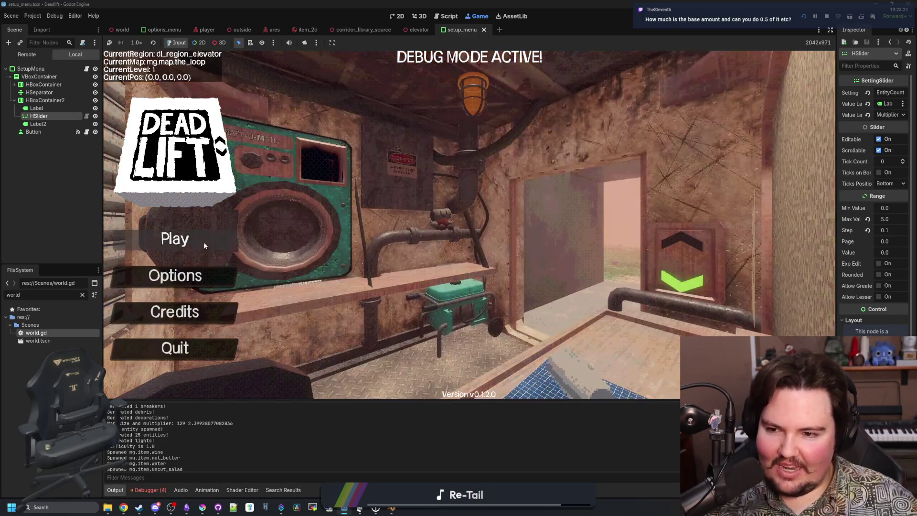
left_click(205, 241)
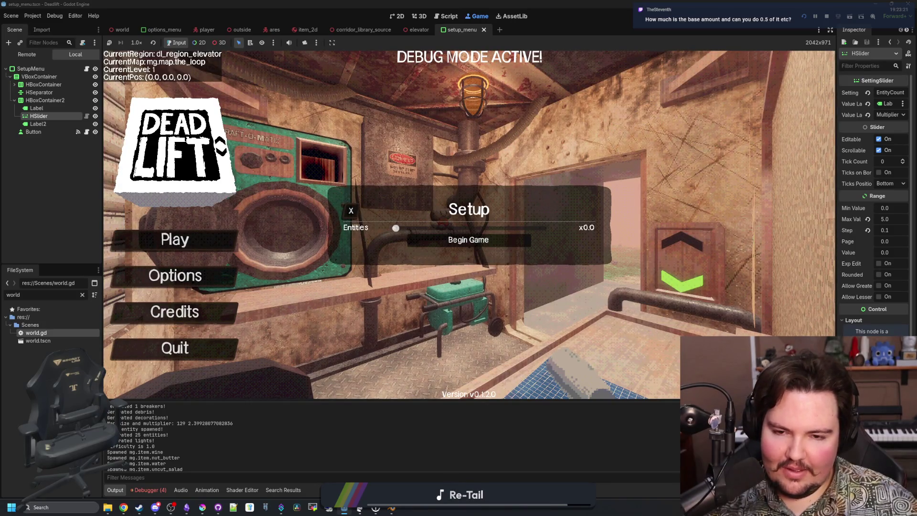
left_click(468, 239)
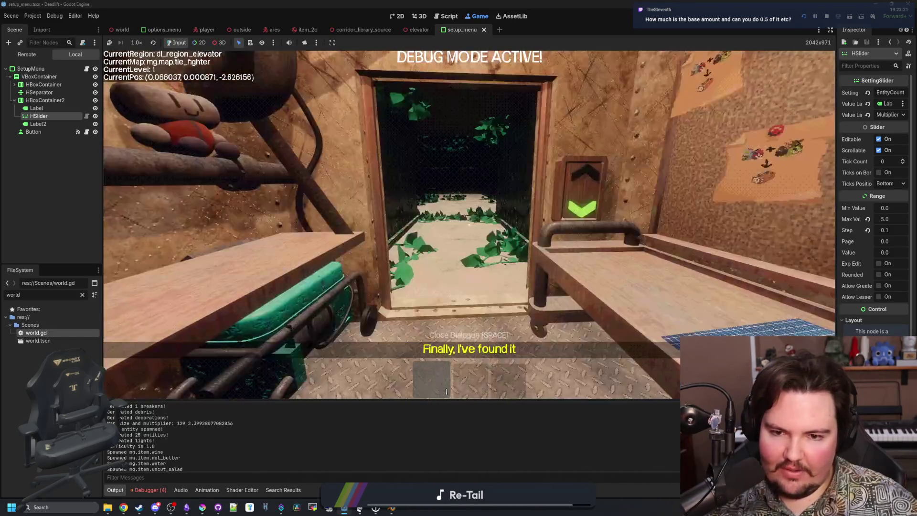
key("Escape")
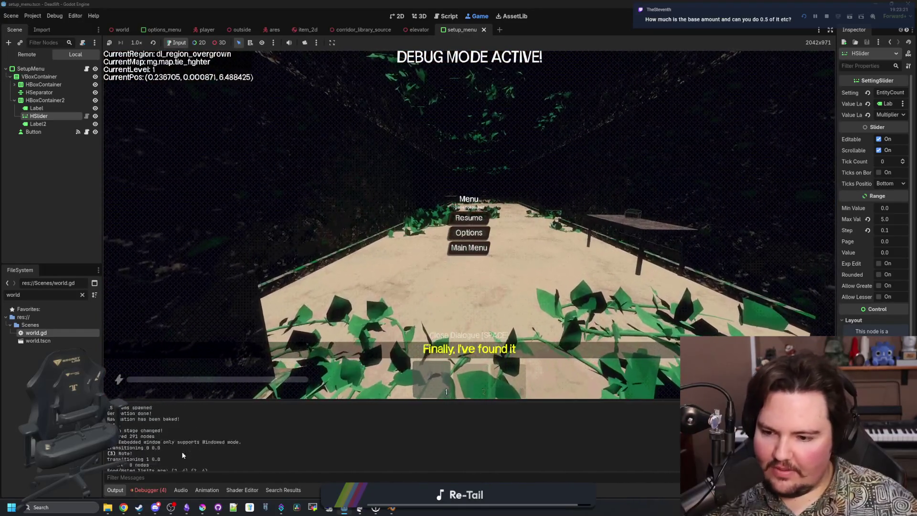
Step: Resume the zero-entity run and walk back into the elevator up to the Descend panel
left_click(456, 213)
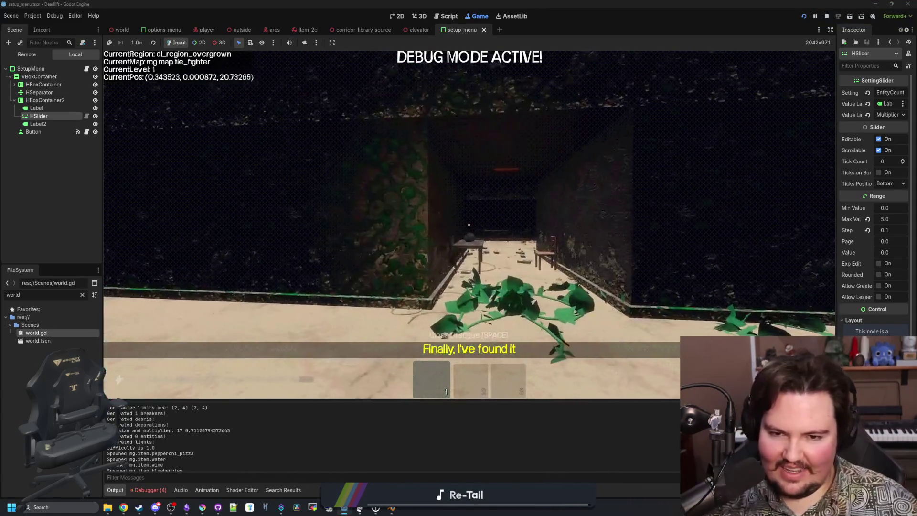
key("w")
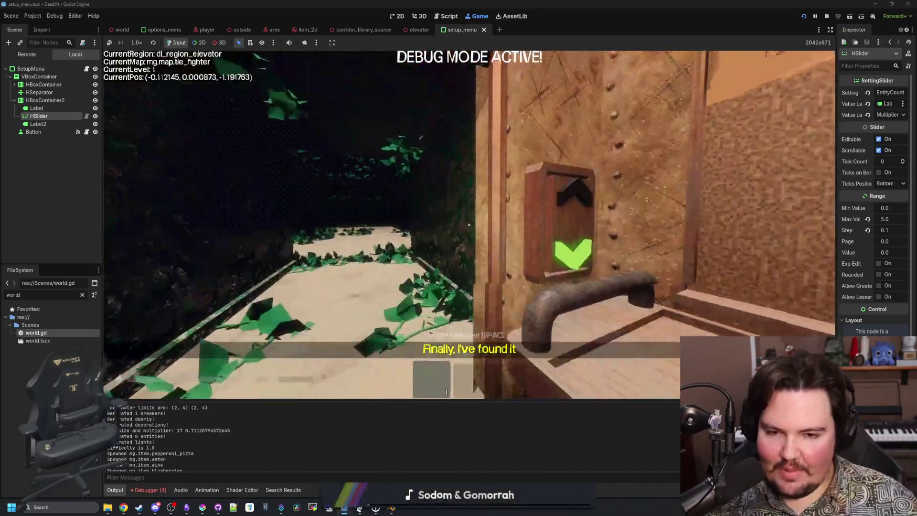
key("w")
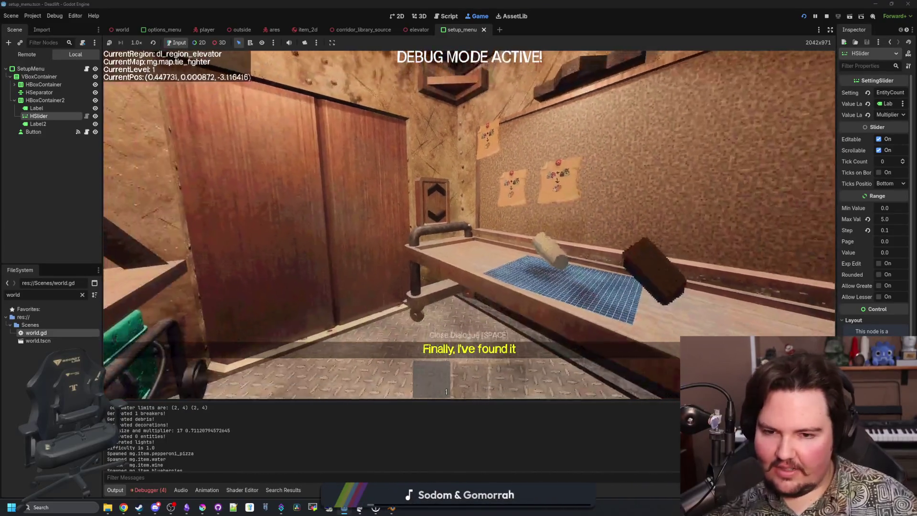
key("a")
key("w")
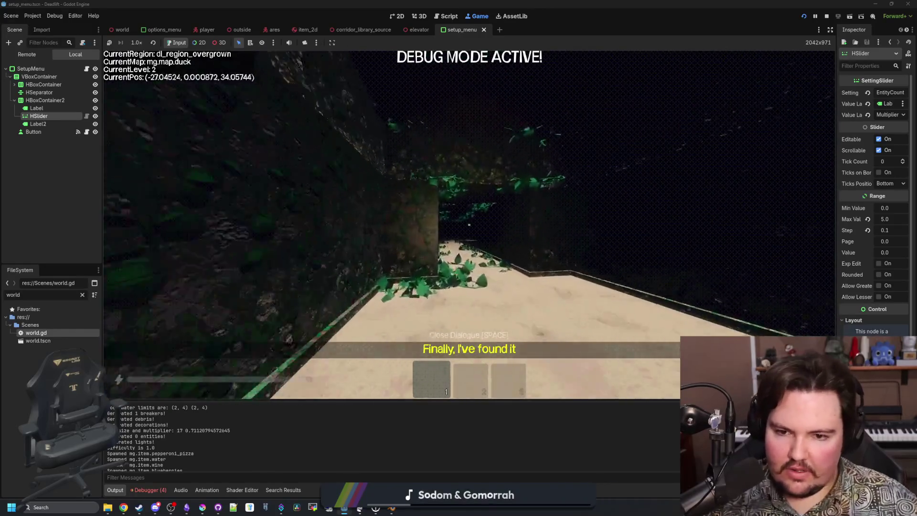
Step: Walk the player through the level-2 corridors past the breakroom and into the elevator
key("w")
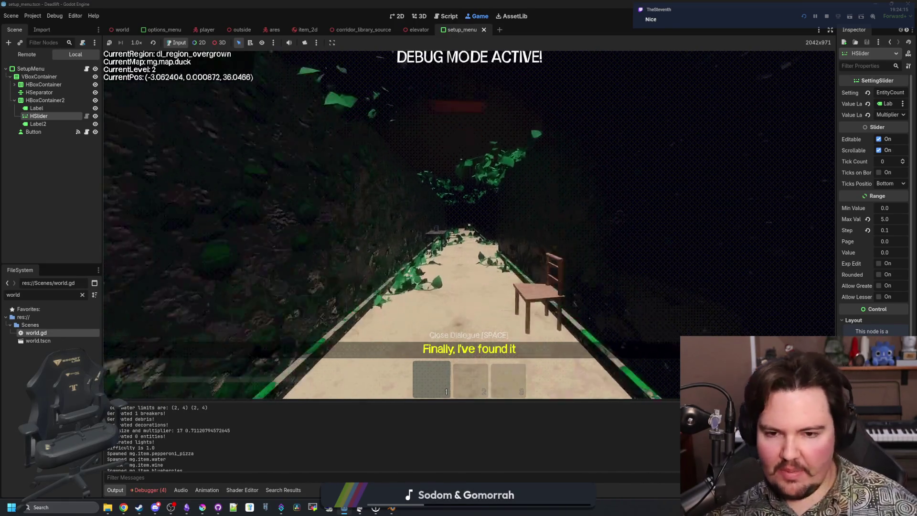
key("w")
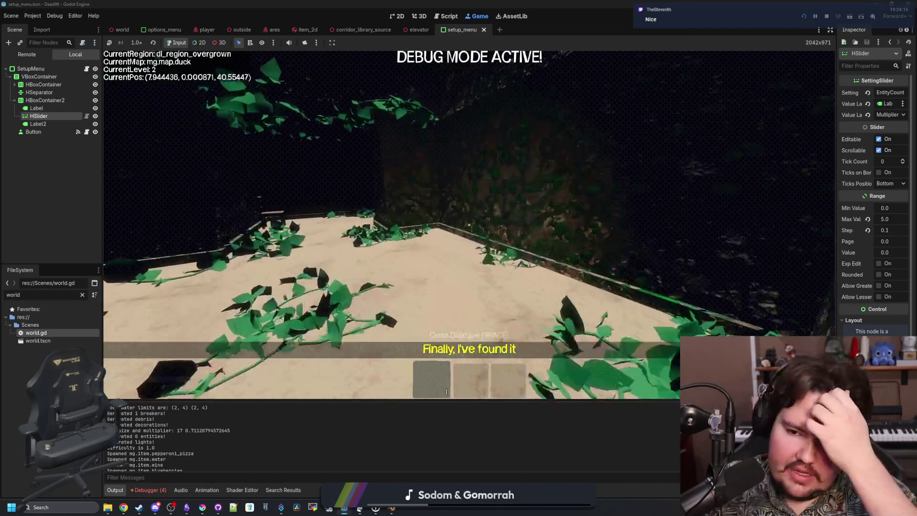
key("w")
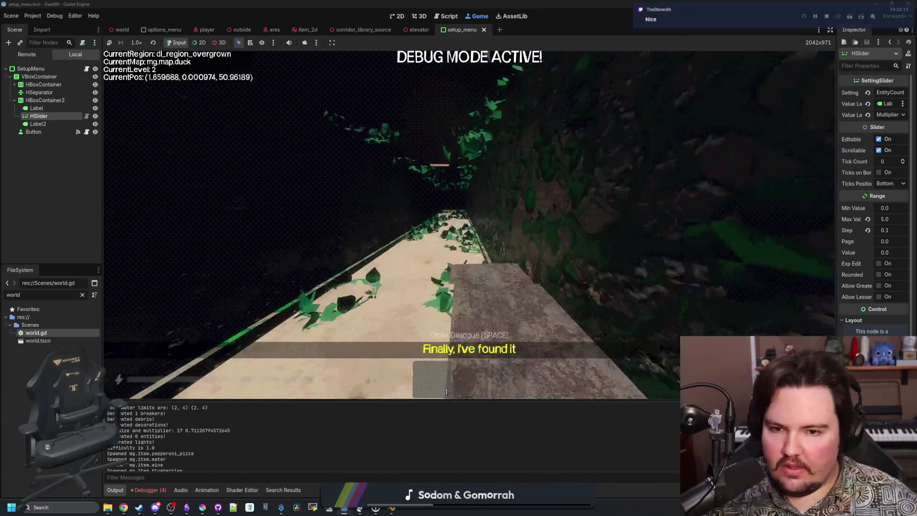
key("w")
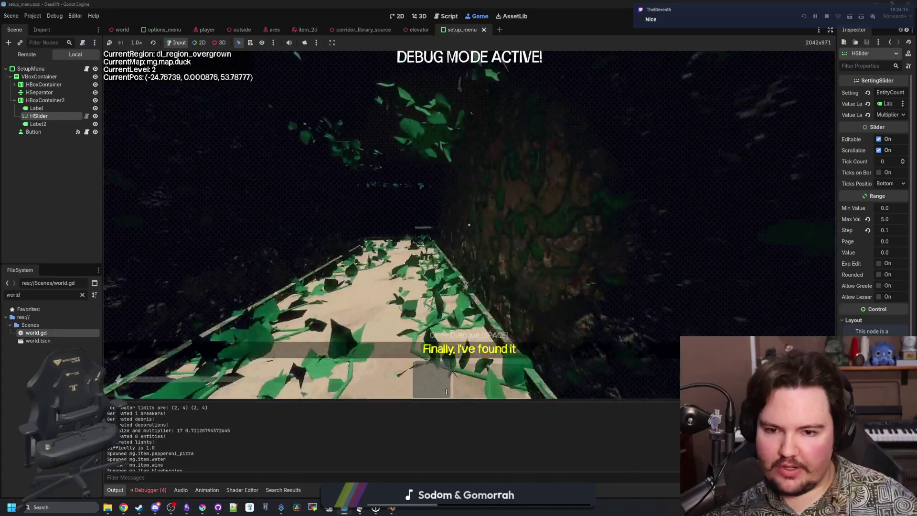
key("w")
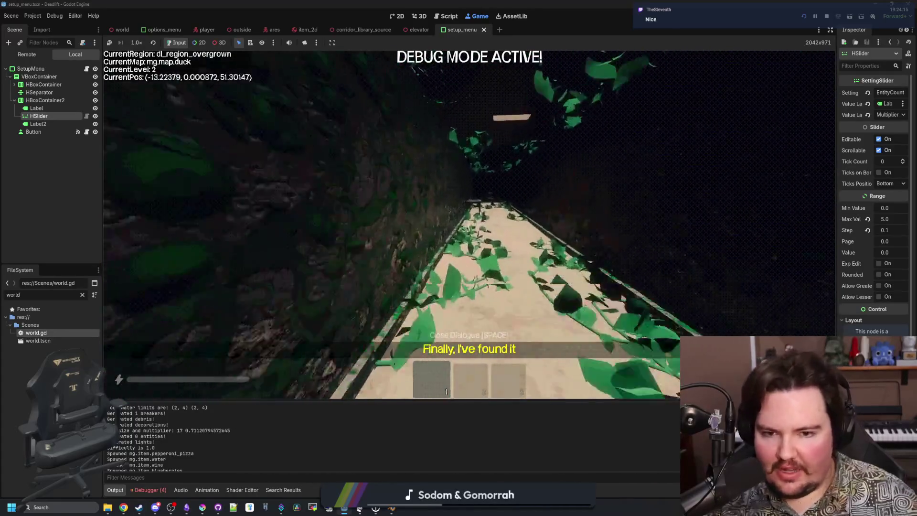
key("w")
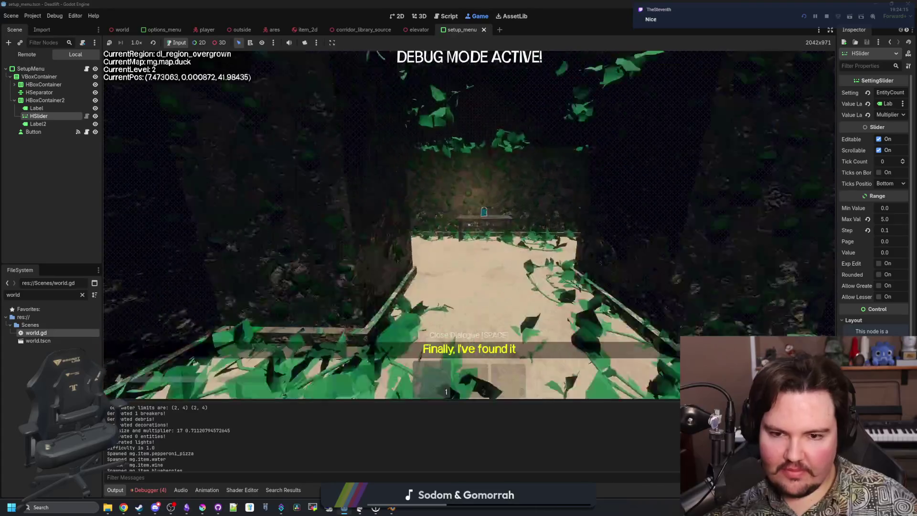
key("w")
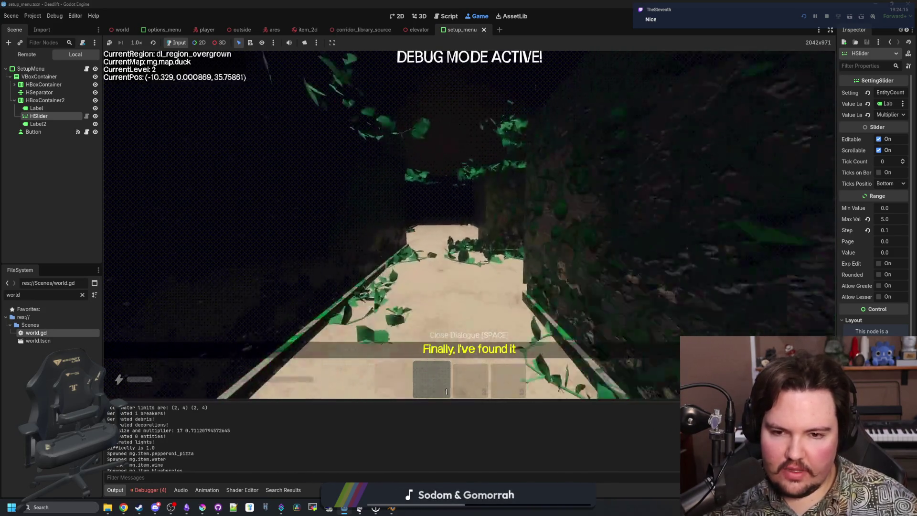
key("w")
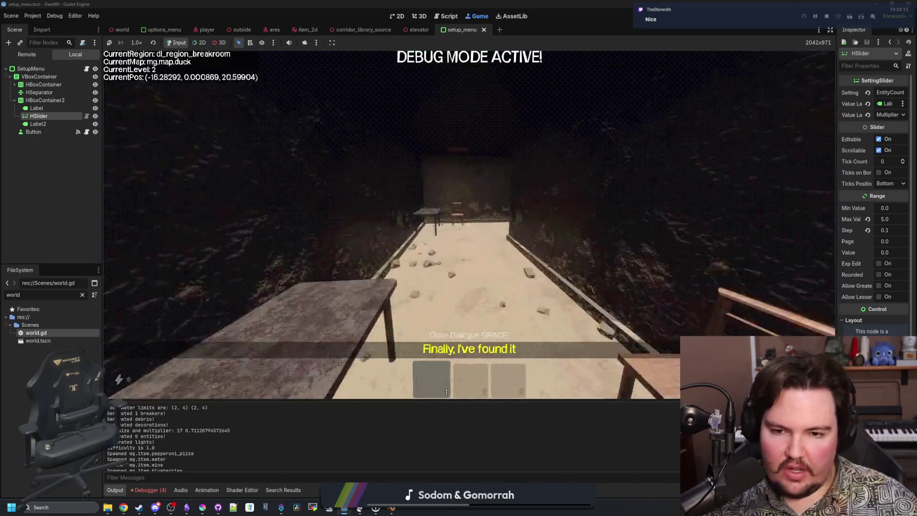
key("w")
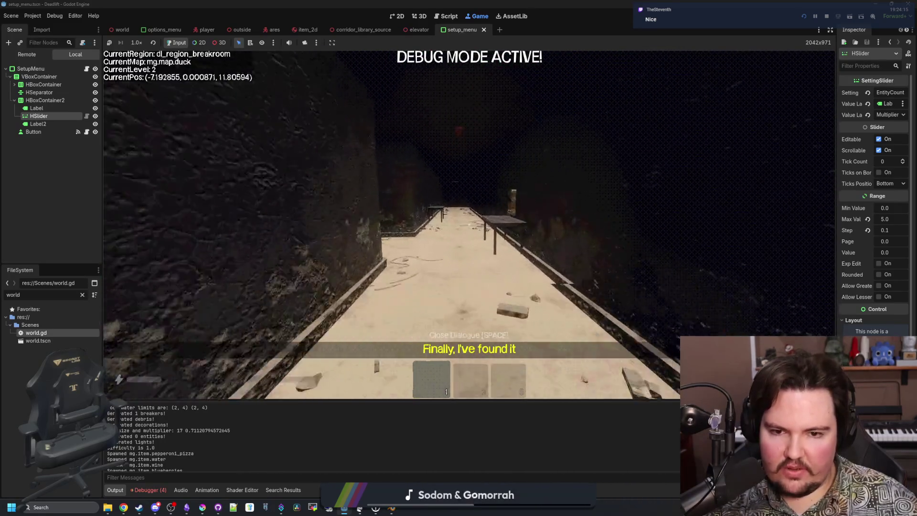
key("w")
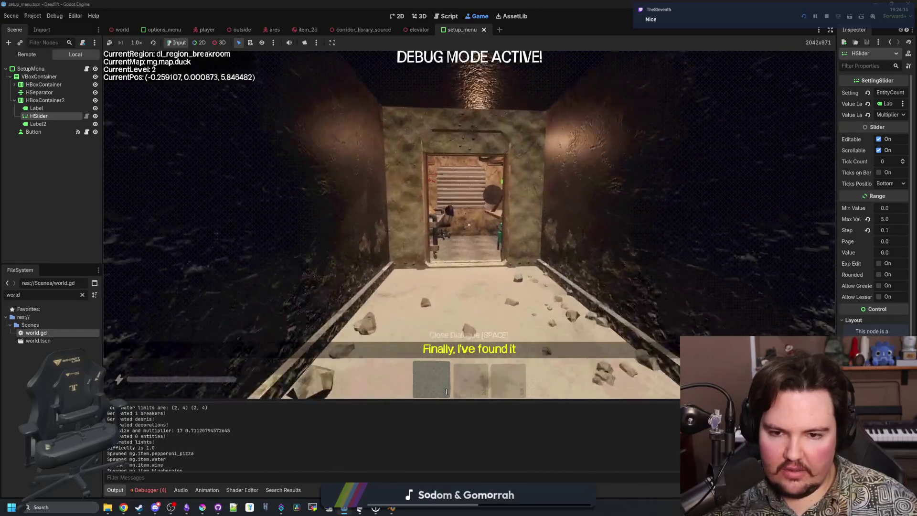
key("w")
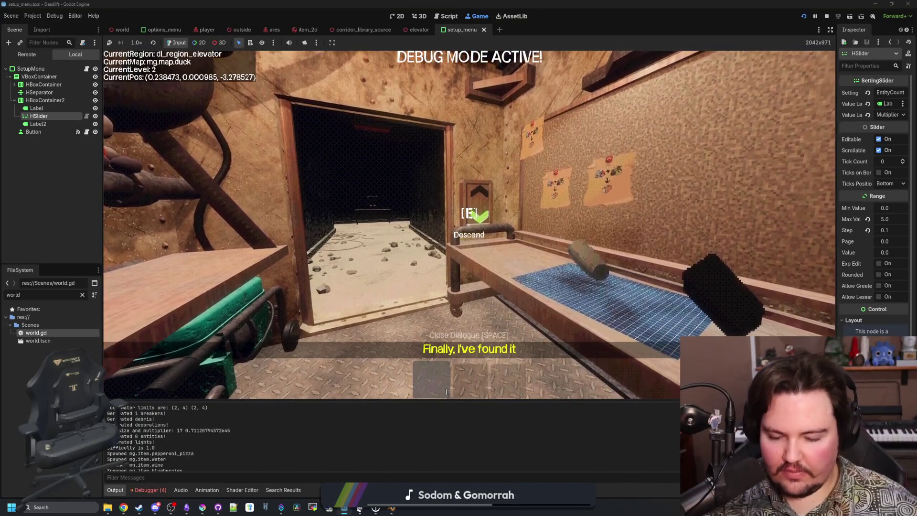
Step: Pause and stop the running game with F8, returning to the setup_menu scene in the editor
key("s")
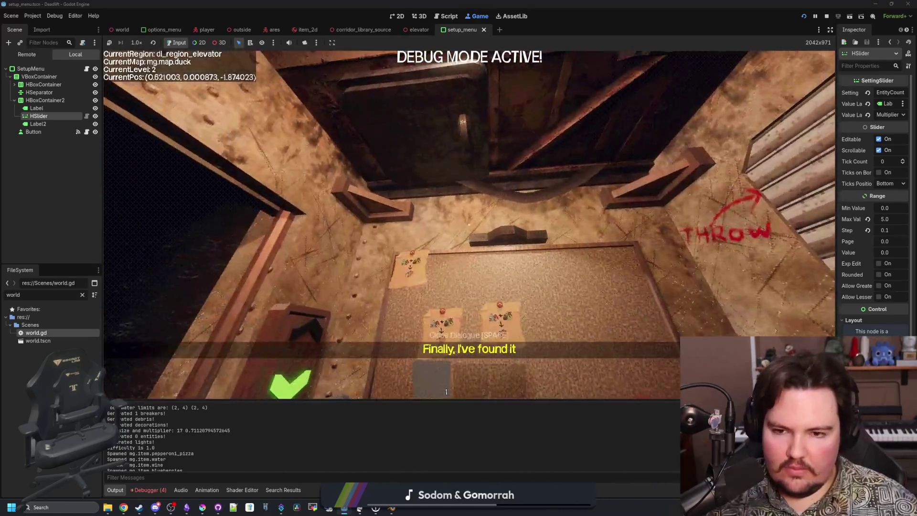
key("Escape")
key("F8")
key("ctrl+s")
scroll(419, 213, "up", 4)
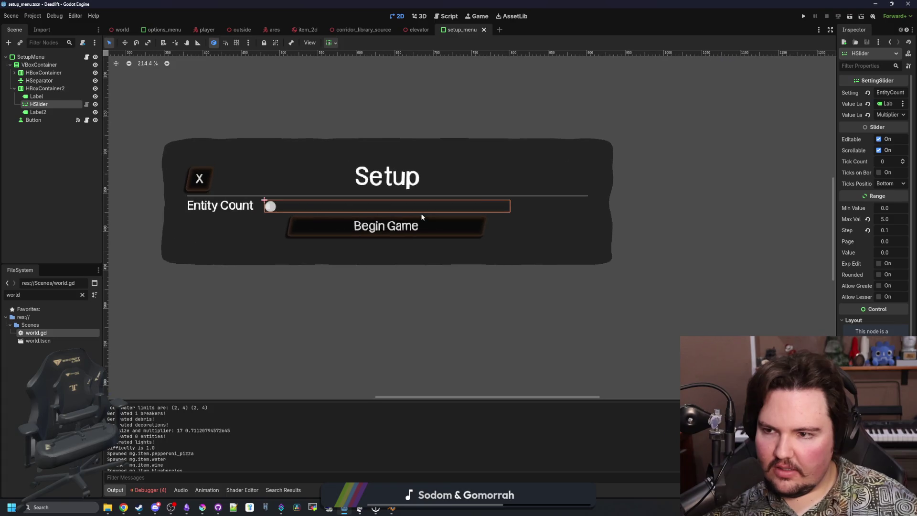
Step: Duplicate the Entity Count row and relabel the copy 'Decoration Count'
left_click(15, 89)
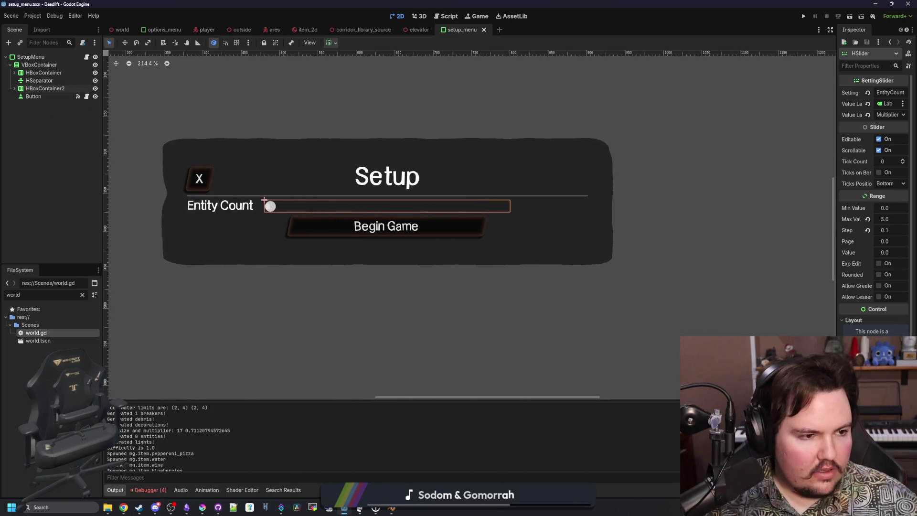
left_click(44, 89)
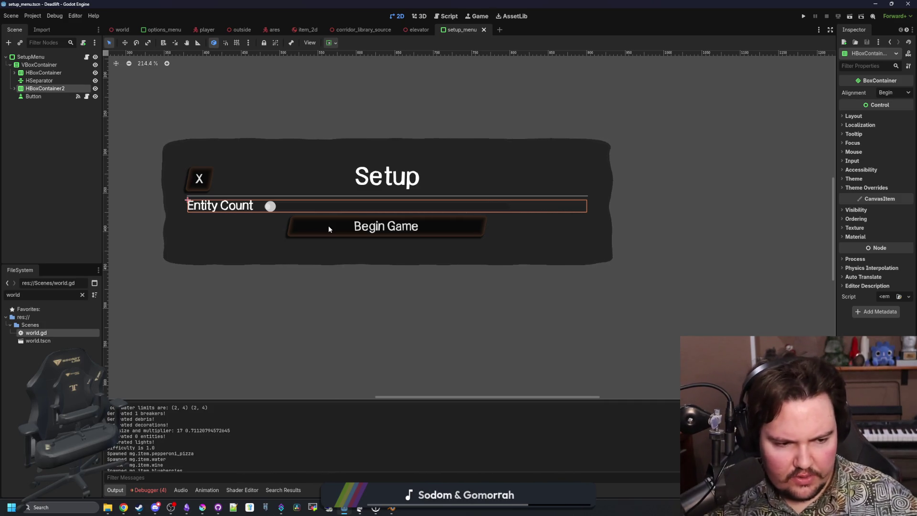
right_click(43, 90)
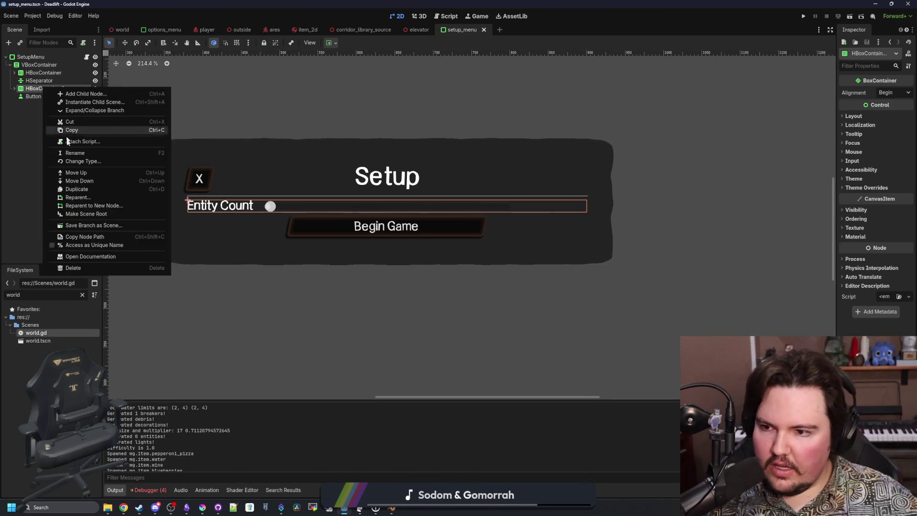
left_click(66, 185)
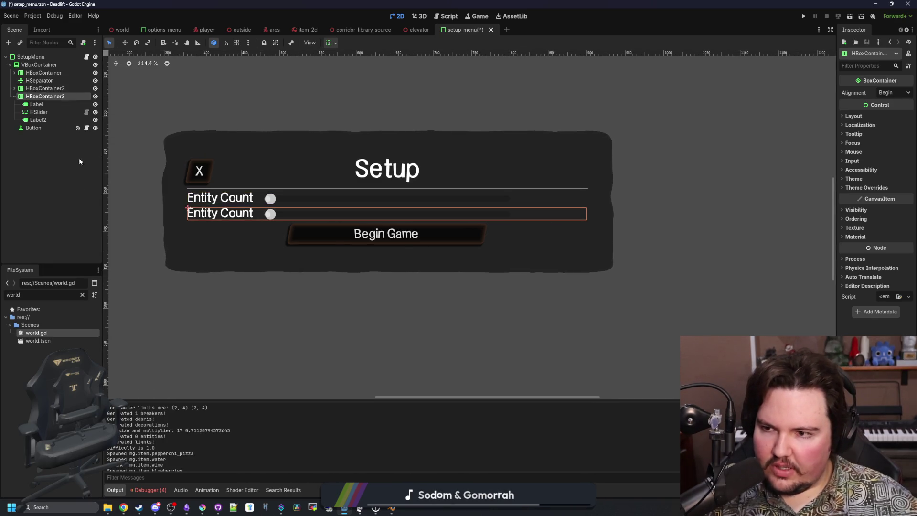
left_click(32, 105)
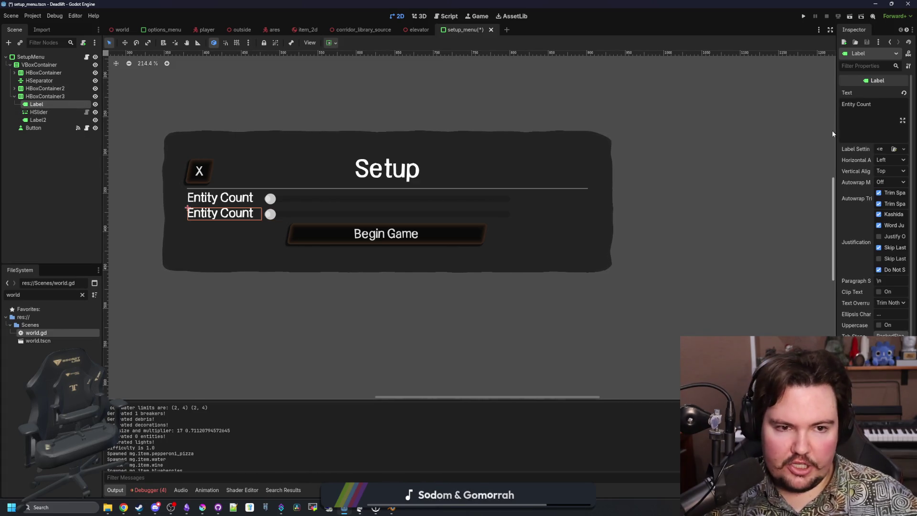
left_click_drag(835, 130, 700, 130)
triple_click(720, 104)
type("D")
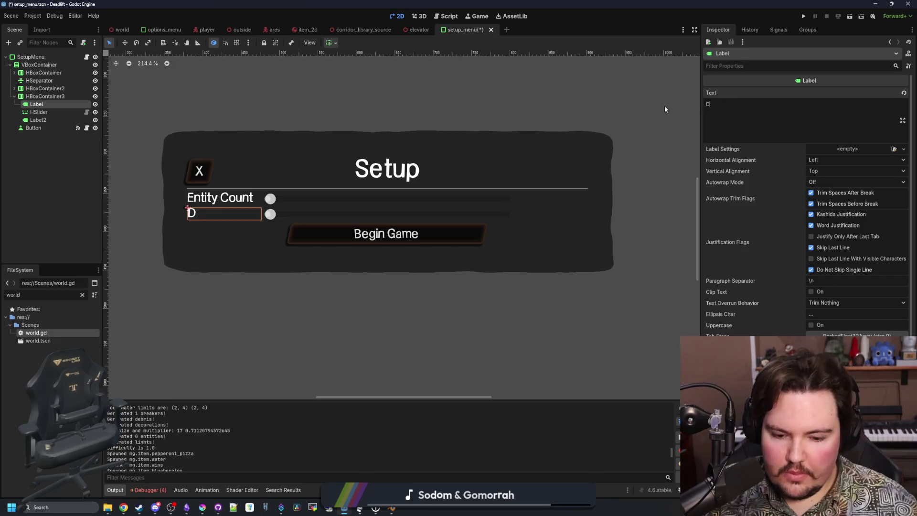
type("ecoration Count")
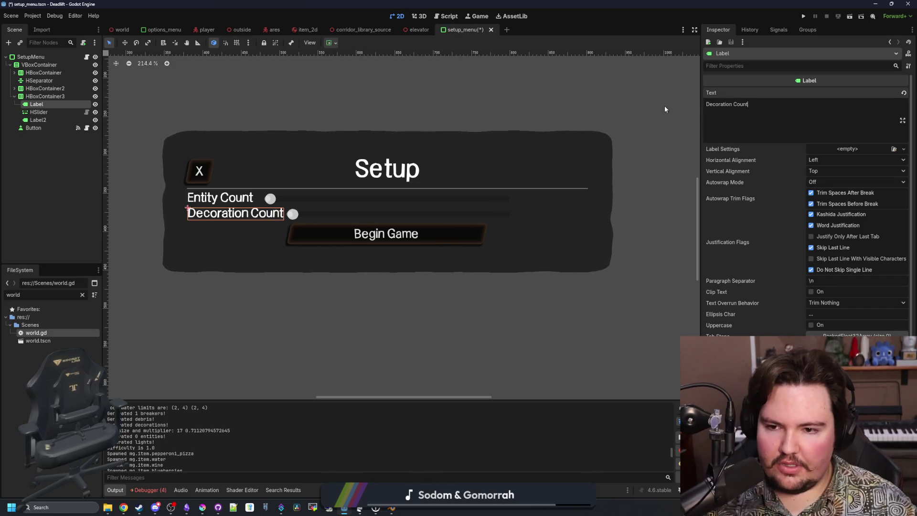
Step: Set the new slider's setting to DecorationCountMultiplier, link Label2 as its value label, and save
left_click(40, 112)
left_click(822, 93)
key("BackSpace")
key("BackSpace")
key("BackSpace")
type("DecorationCountMultiplier")
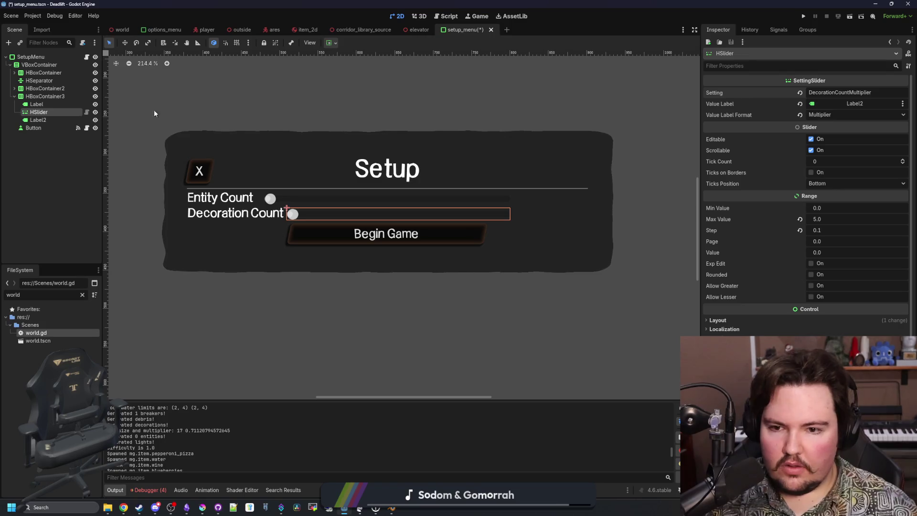
left_click(49, 104)
left_click(47, 111)
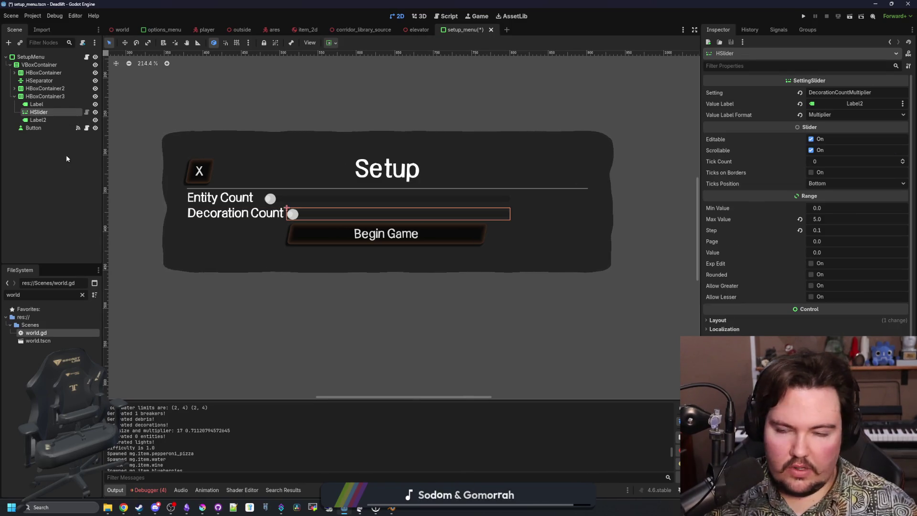
left_click(38, 120)
left_click(38, 112)
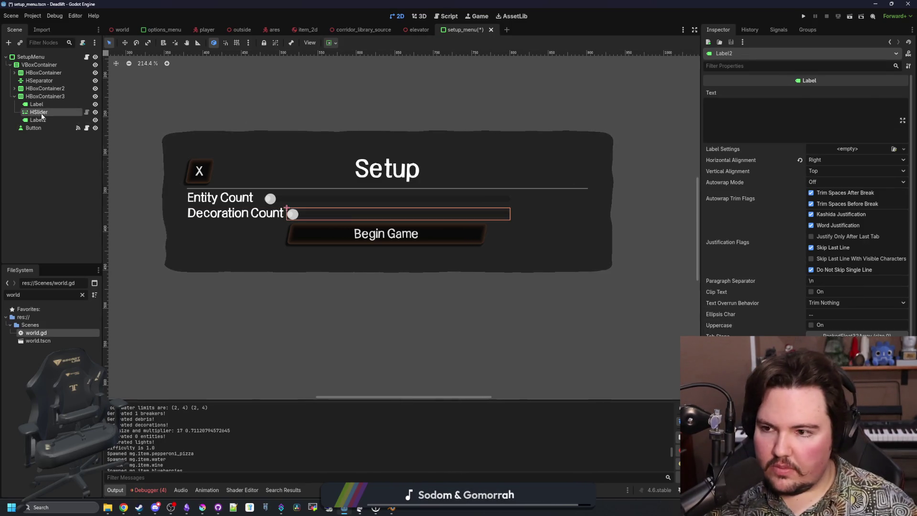
left_click_drag(38, 122, 391, 108)
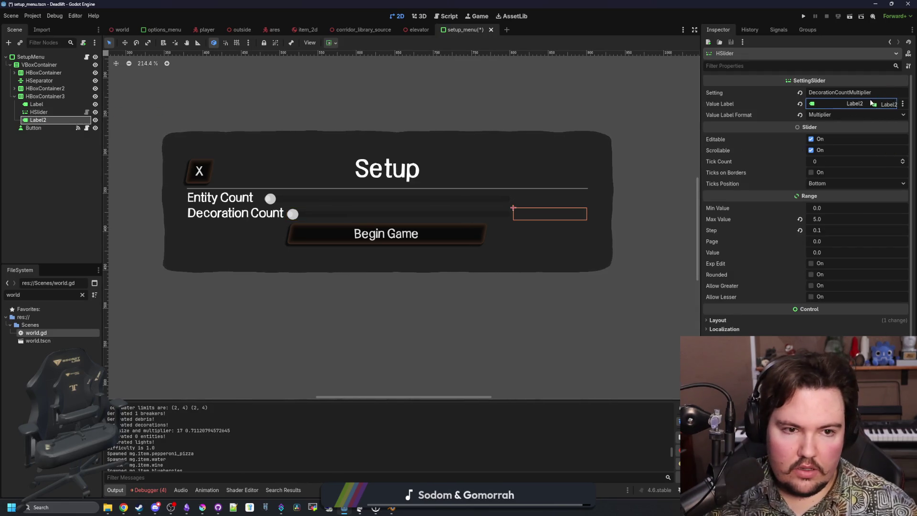
key("ctrl+s")
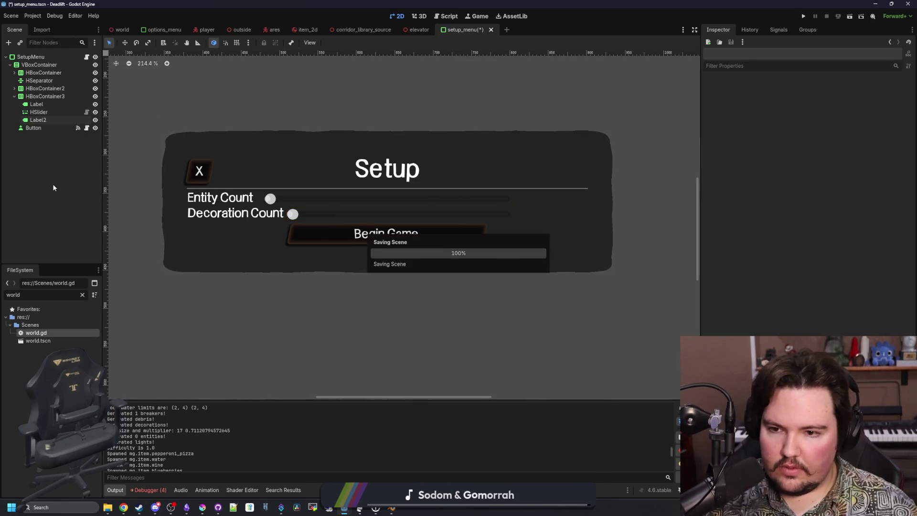
Step: Filter the file list by 'glob' and set the SetupMenu root's minimum width to 800 px
left_click(83, 294)
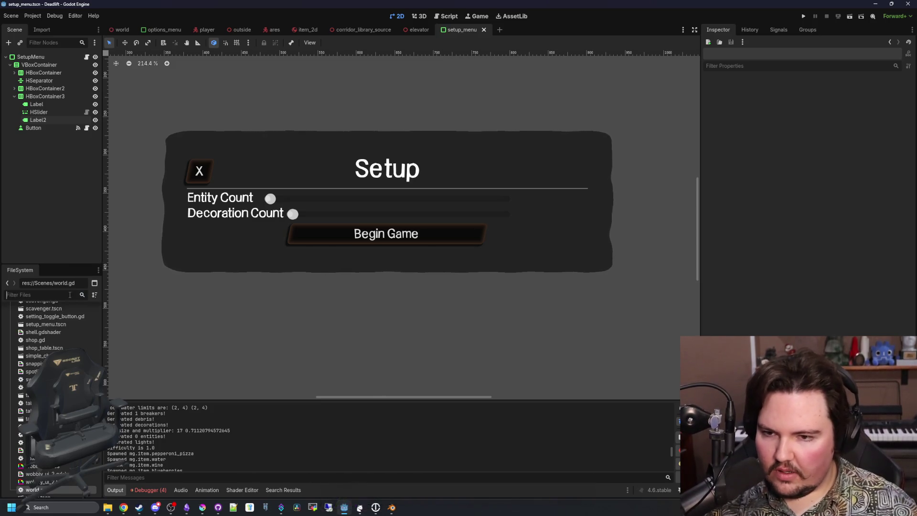
type("glob")
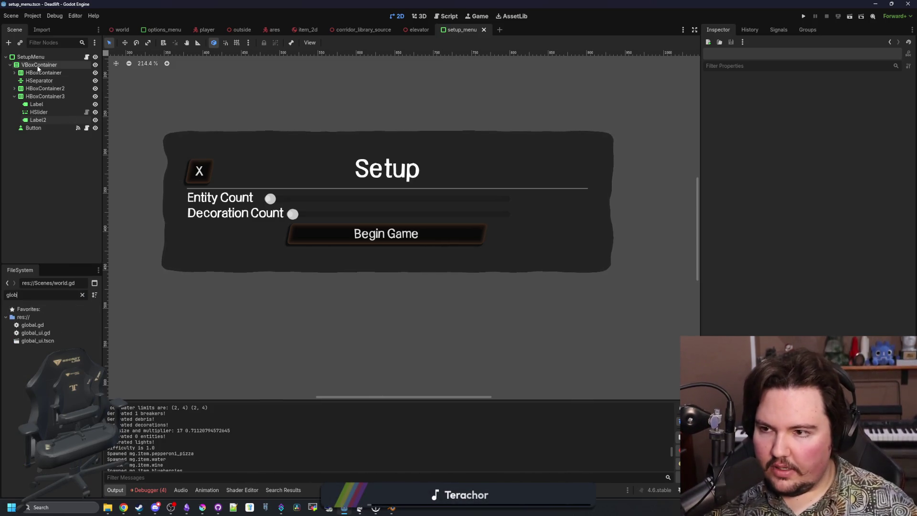
left_click(40, 58)
left_click(838, 128)
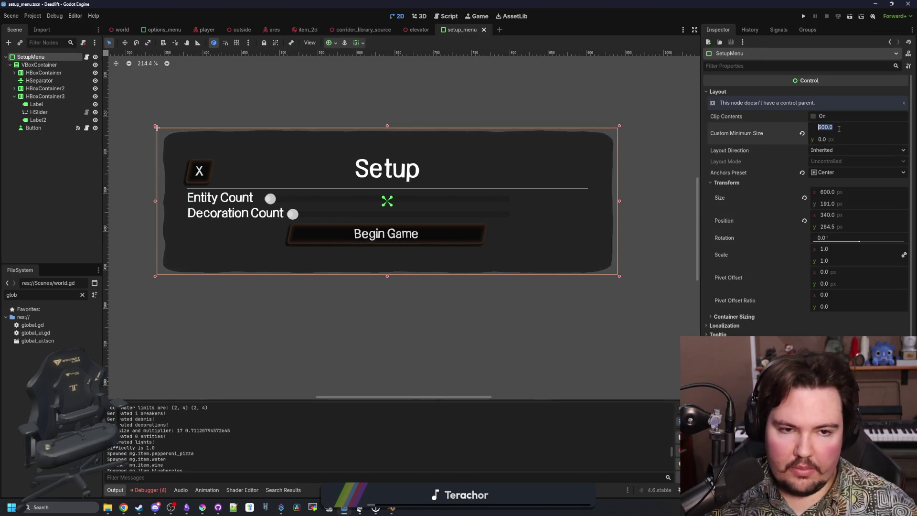
key("Return")
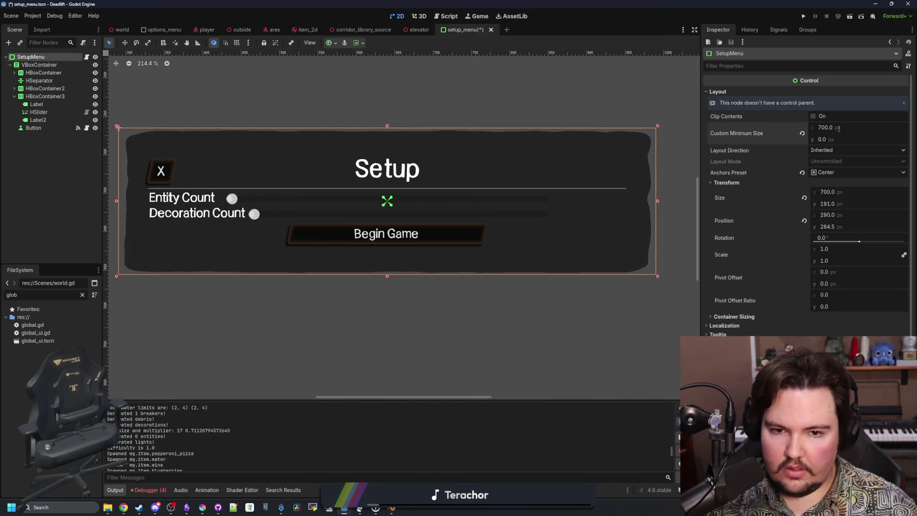
type("0")
key("Return")
scroll(419, 245, "down", 4)
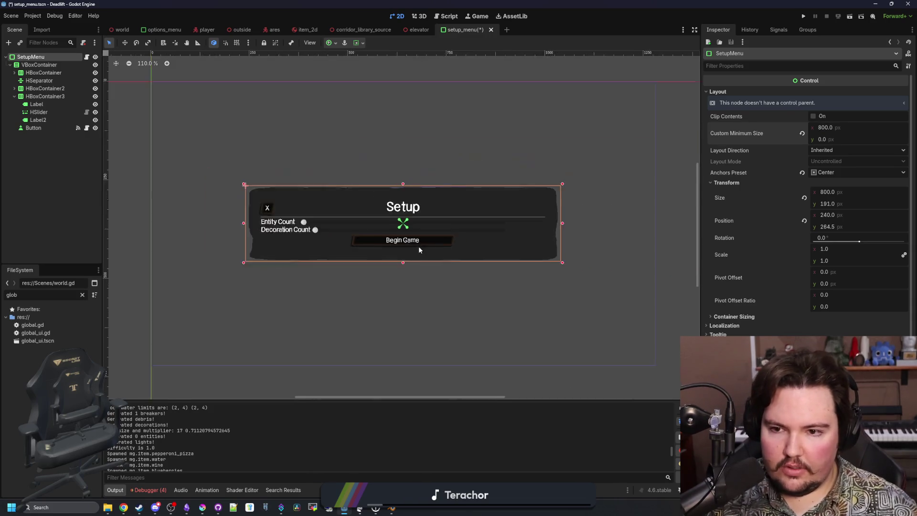
scroll(452, 253, "up", 3)
Step: Give the Entity Count and Decoration Count labels a 128 px minimum width and save the scene
left_click(14, 88)
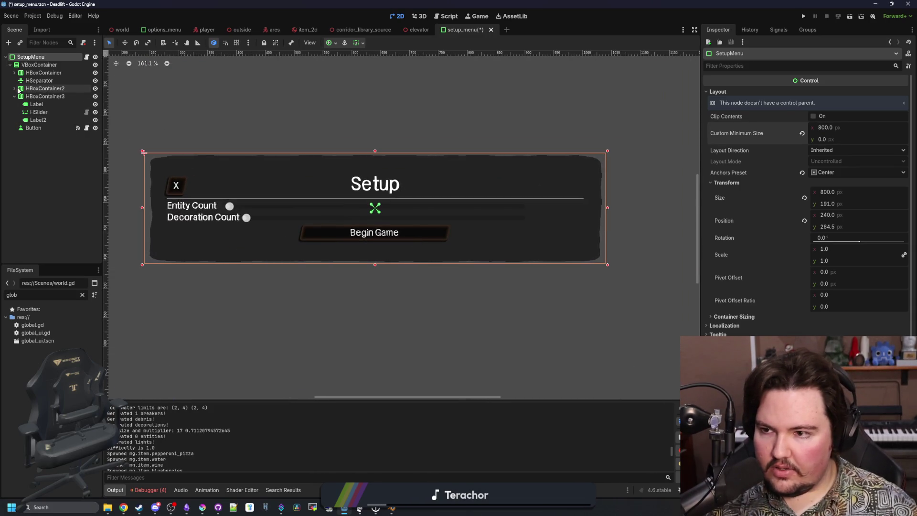
left_click(36, 96)
left_click(41, 129, "ctrl")
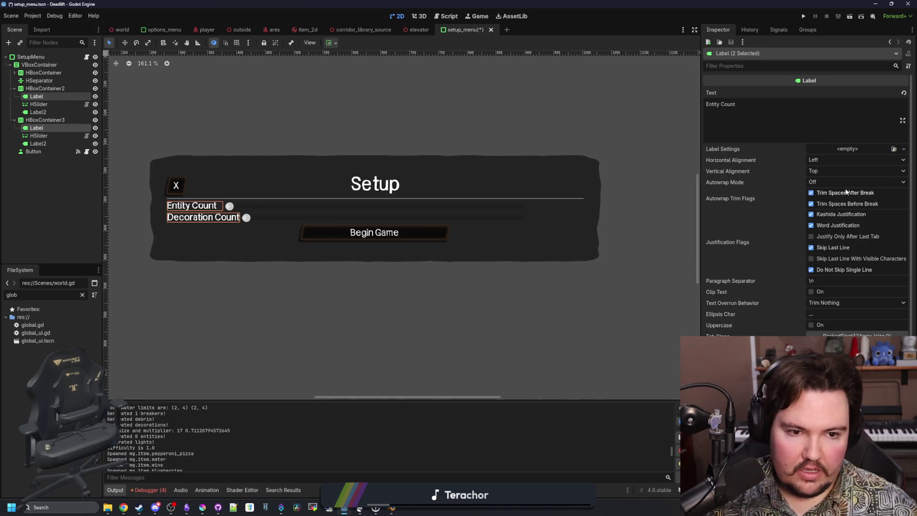
scroll(845, 191, "down", 3)
left_click(718, 298)
left_click(831, 317)
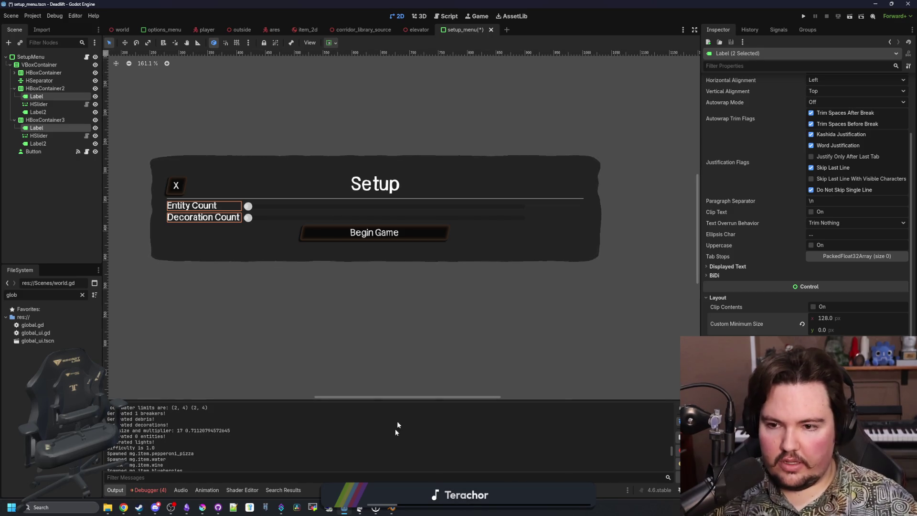
left_click(427, 316)
scroll(367, 294, "down", 3)
key("ctrl+s")
scroll(374, 299, "up", 1)
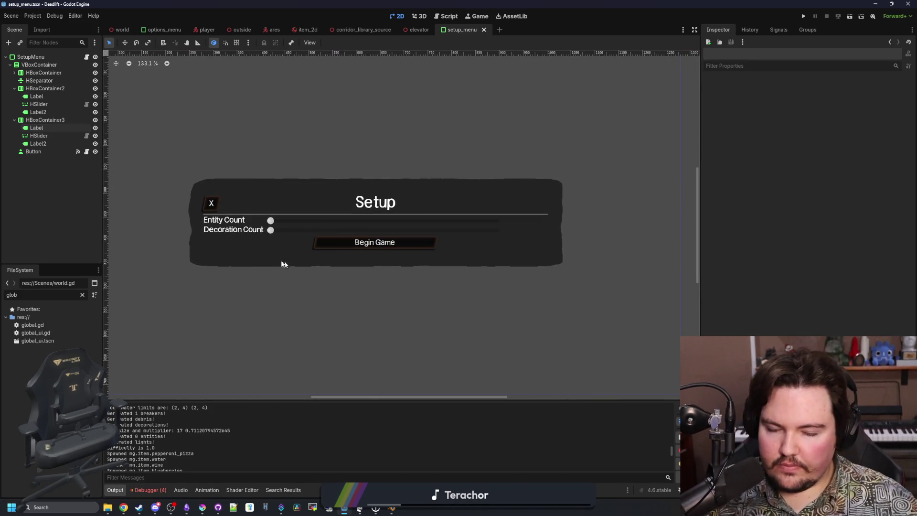
scroll(392, 281, "up", 1)
Step: In global.gd, add a "DecorationCountMultiplier": 1.0 settings entry beside EntityCountMultiplier and save
double_click(32, 326)
left_click(434, 223)
key("ctrl+f")
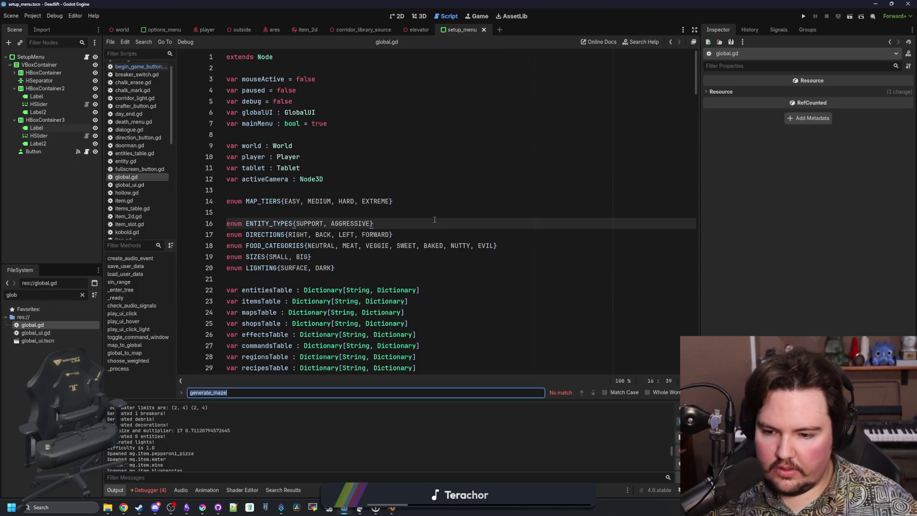
type("settings")
scroll(435, 219, "down", 3)
left_click_drag(353, 256, 243, 257)
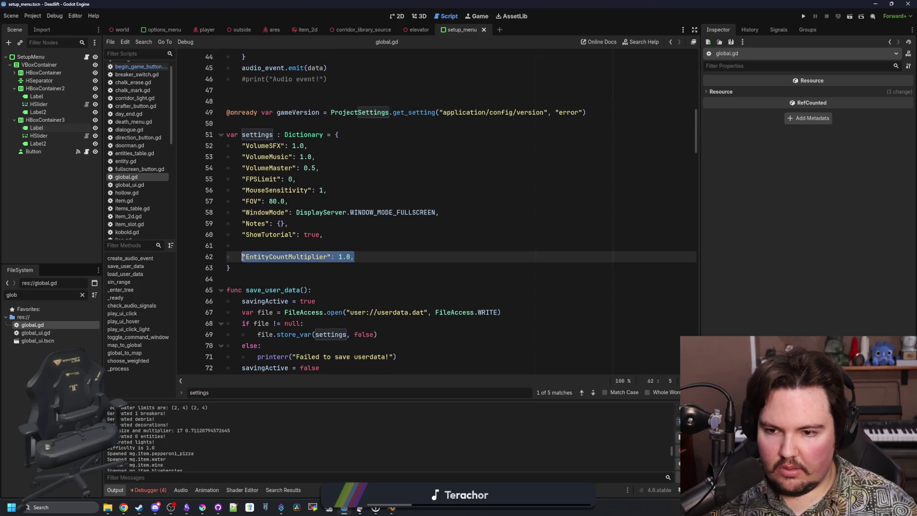
left_click(411, 262)
key("Return")
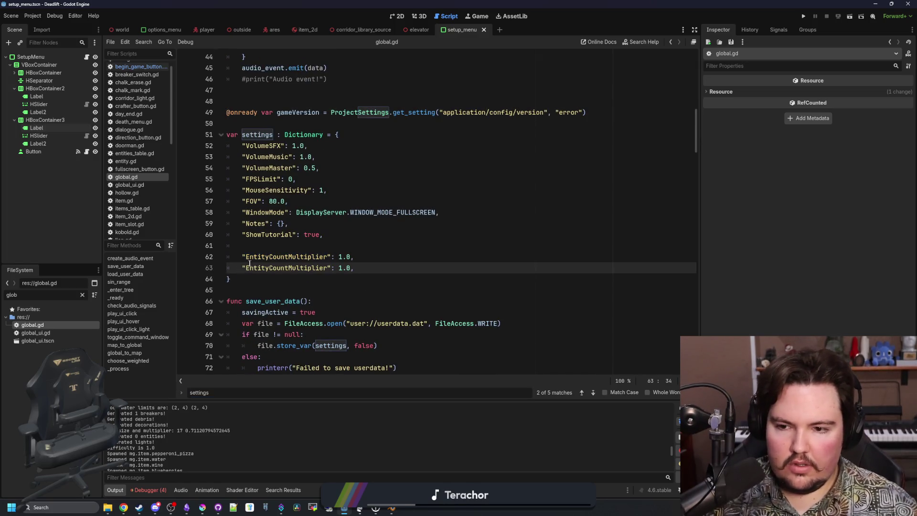
type("Decor")
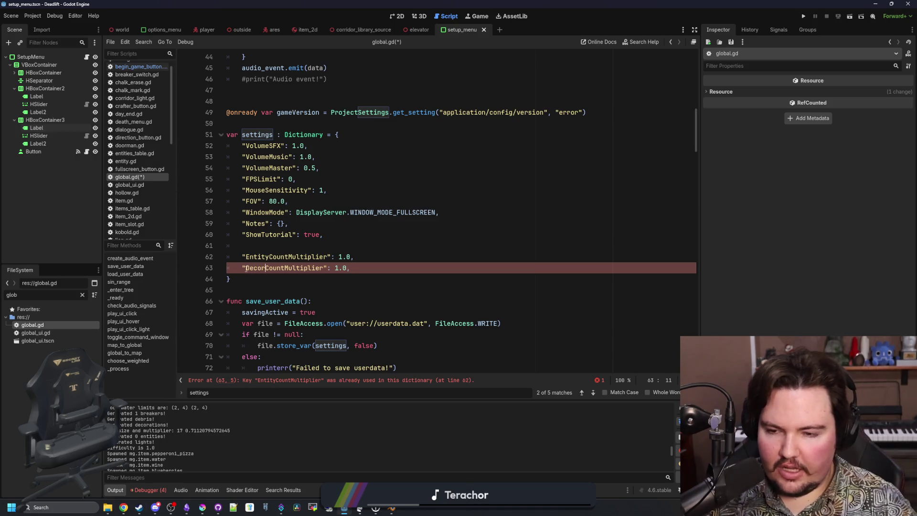
type("ation")
left_click(292, 248)
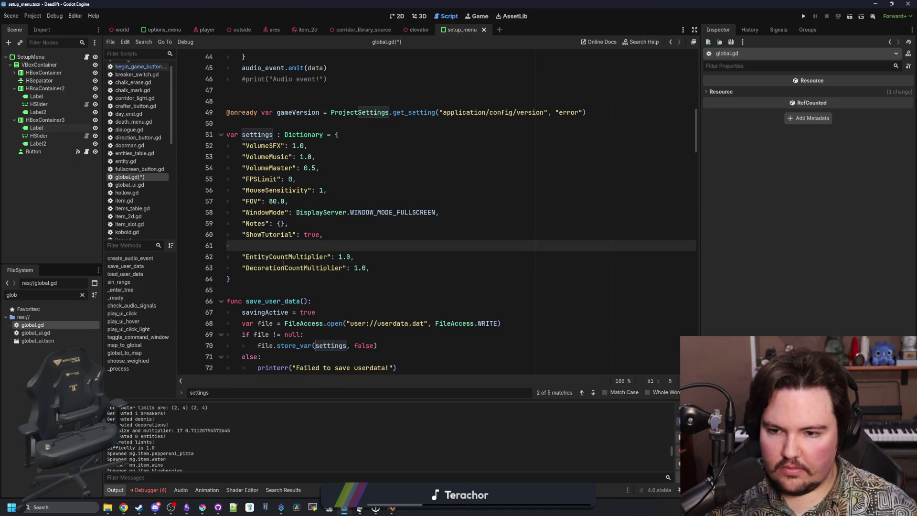
double_click(283, 263)
left_click(302, 250)
key("ctrl+s")
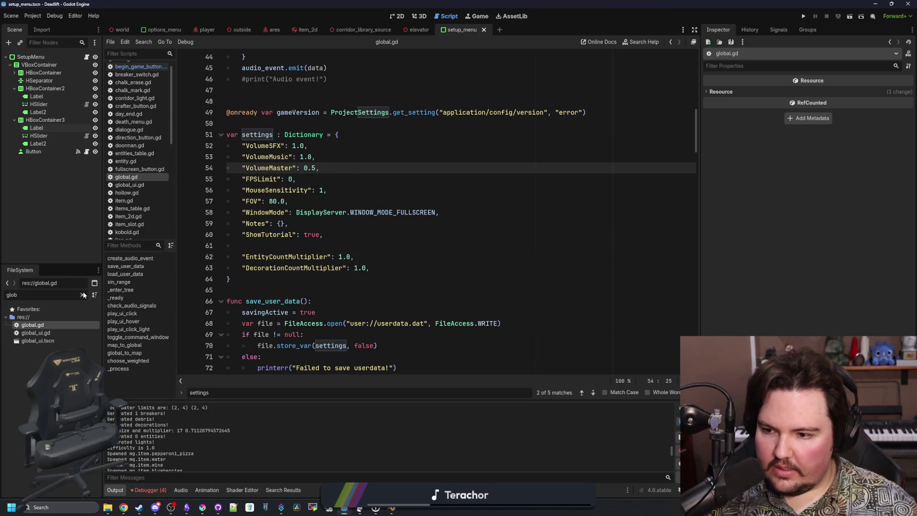
Step: Filter the files by 'wor' and open world.gd
left_click(82, 295)
type("wor")
double_click(36, 333)
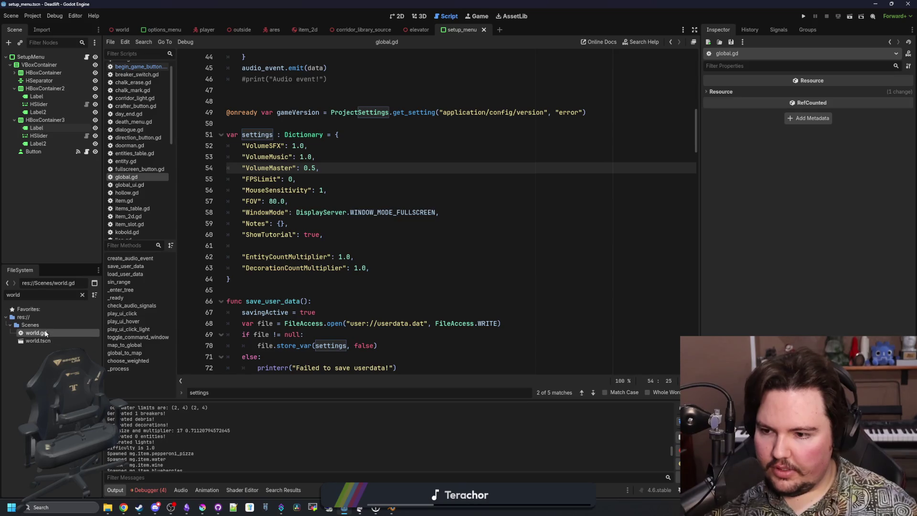
Step: Jump to the generate_decorations function and its positions loop in world.gd
key("ctrl+f")
left_click(322, 290)
left_click(320, 267)
left_click(320, 268, "ctrl")
scroll(324, 223, "down", 4)
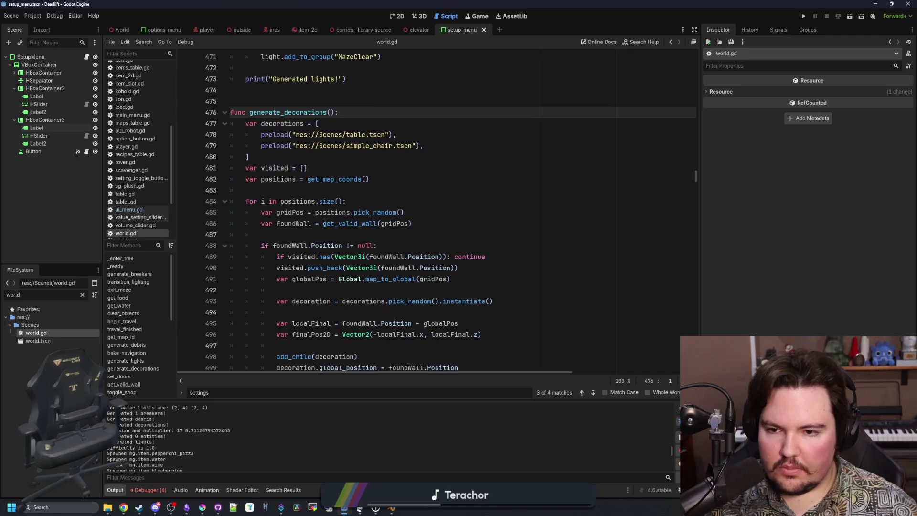
scroll(324, 223, "down", 5)
scroll(324, 224, "up", 5)
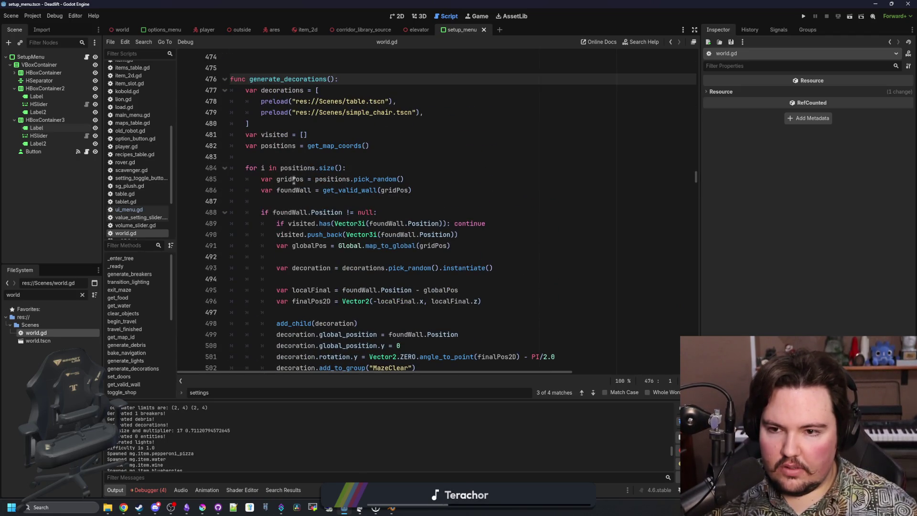
left_click_drag(262, 168, 346, 168)
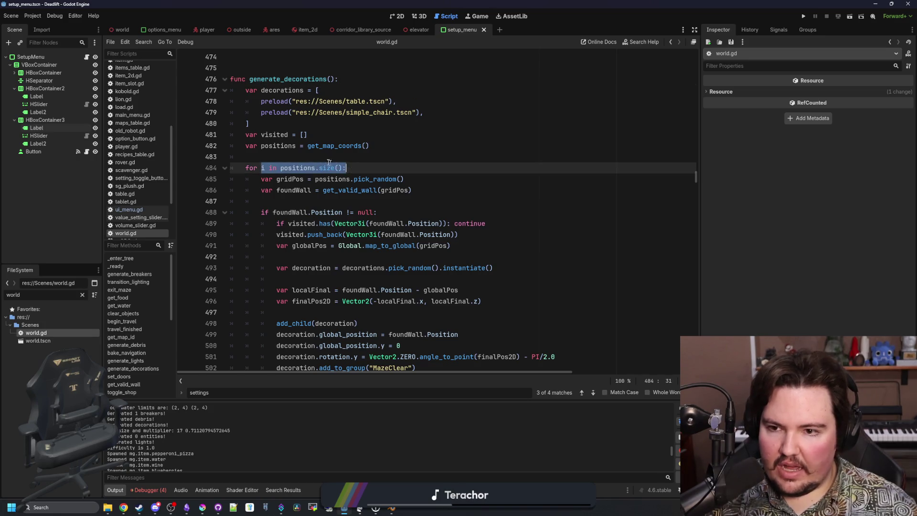
left_click(321, 159)
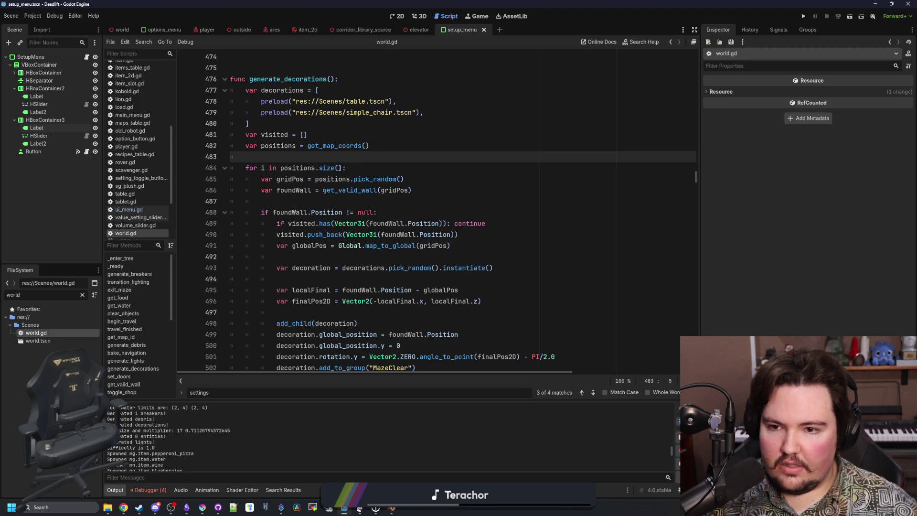
Step: Try scaling the loop range by 0.3333 and a Global multiplier, then revert the loop line
left_click(342, 167)
type("0.3333")
scroll(373, 172, "down", 5)
type("Global")
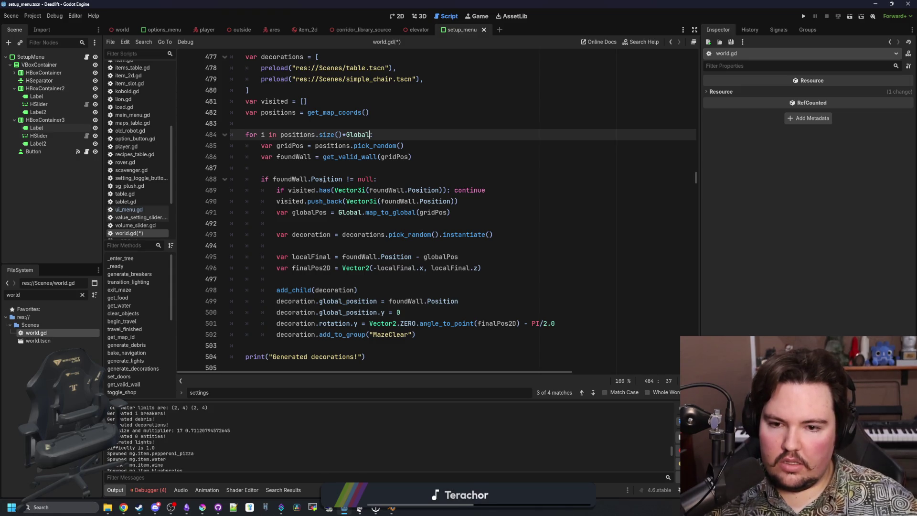
scroll(391, 156, "up", 3)
key("BackSpace")
key("BackSpace")
key("BackSpace")
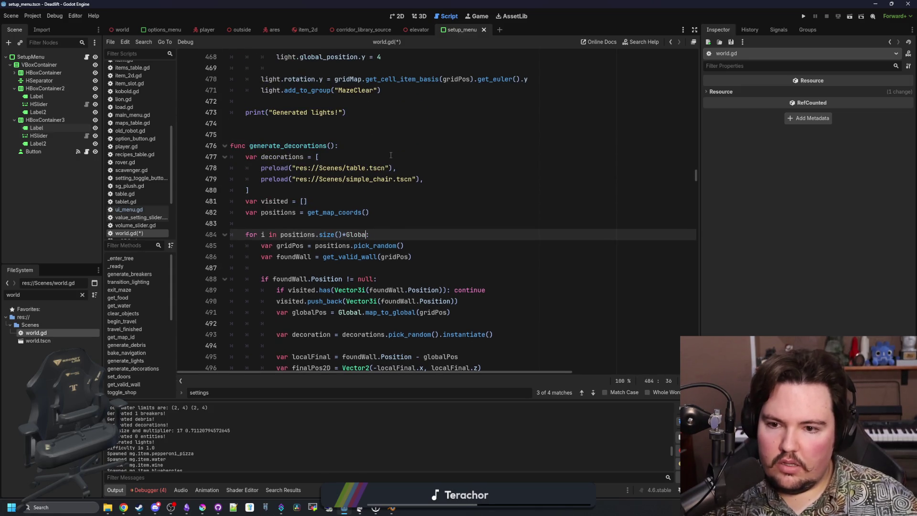
key("BackSpace")
key("BackSpace")
key("BackSpace")
scroll(397, 241, "down", 2)
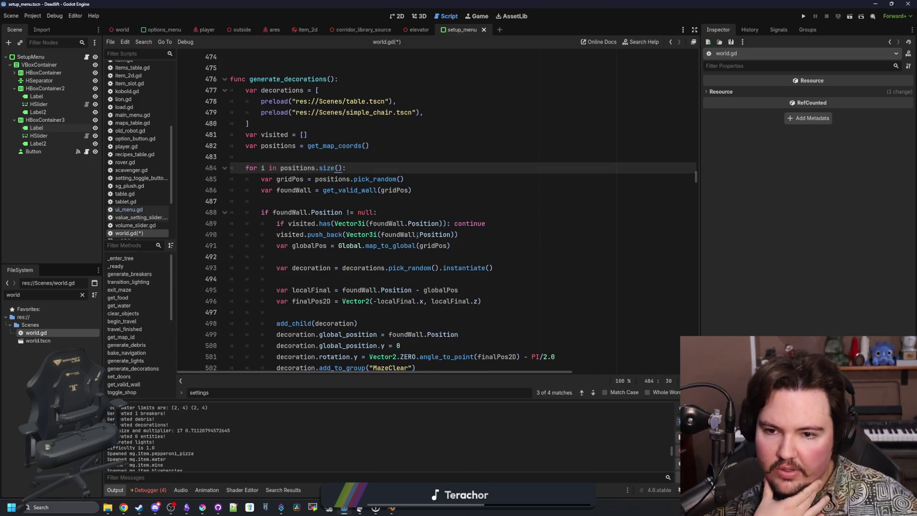
left_click_drag(315, 179, 426, 182)
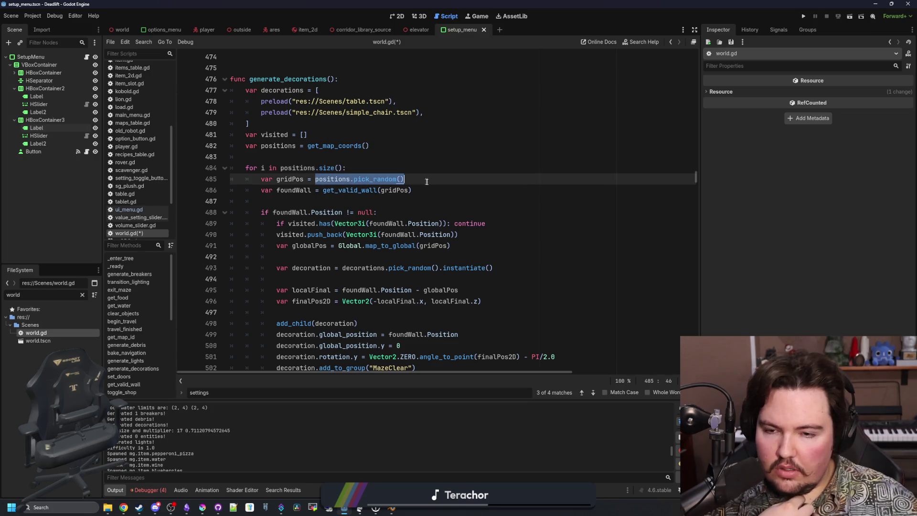
left_click(427, 182)
scroll(345, 219, "up", 2)
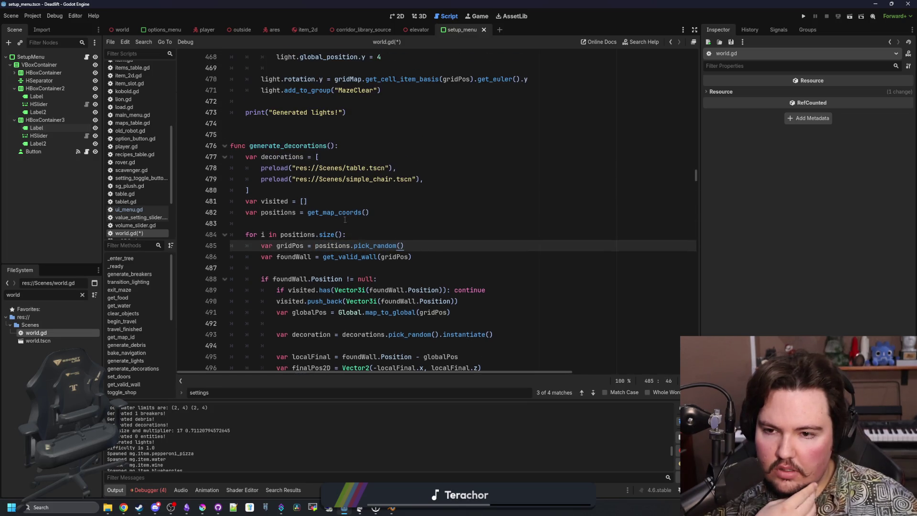
Step: Add 'var decorationCount = positions.size()' above the decoration loop
left_click(285, 219)
key("Return")
key("Return")
key("Up")
type("var decorationCount = ")
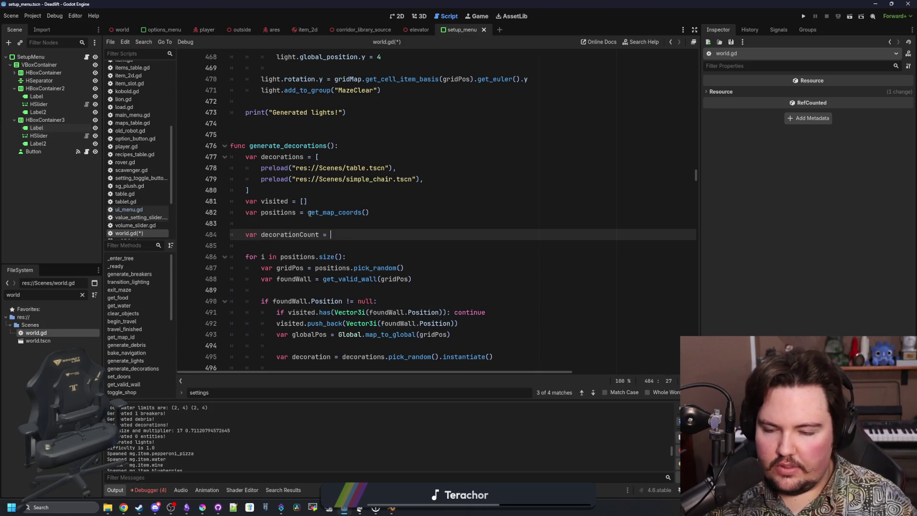
type("positions.size()")
Step: Add 'var spawned = 0' and begin a while line below decorationCount
key("Return")
key("Return")
type("while")
key("Up")
type("ar spawned")
key("Return")
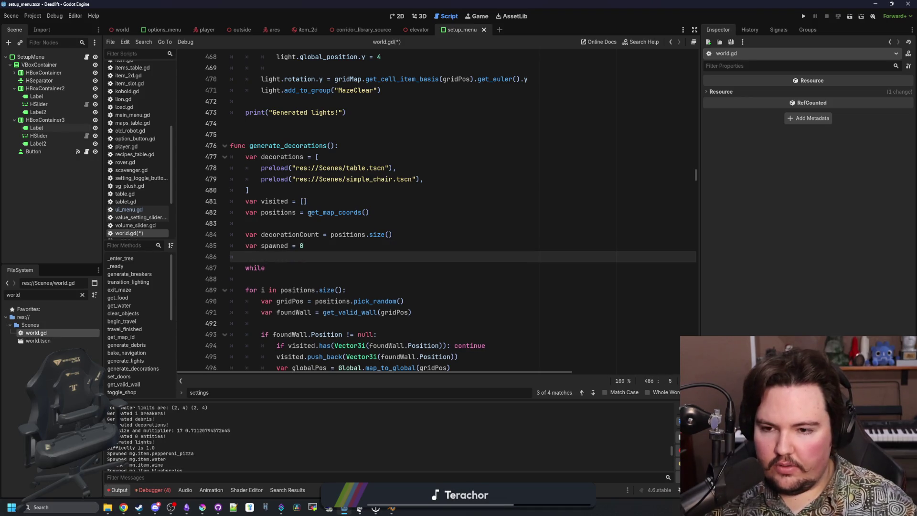
Step: Complete the condition as 'while spawned < decorationCount && failed < 2000:'
left_click(282, 270)
type("spawned")
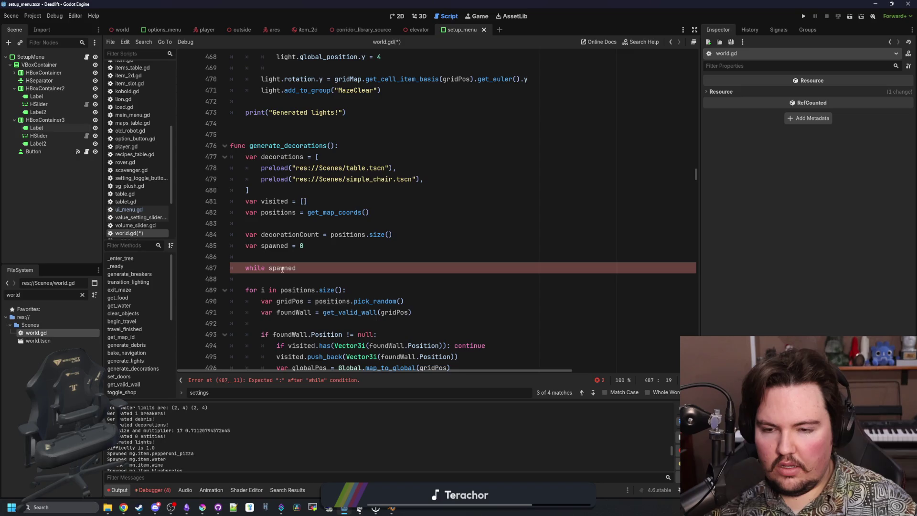
type("< decorationCount")
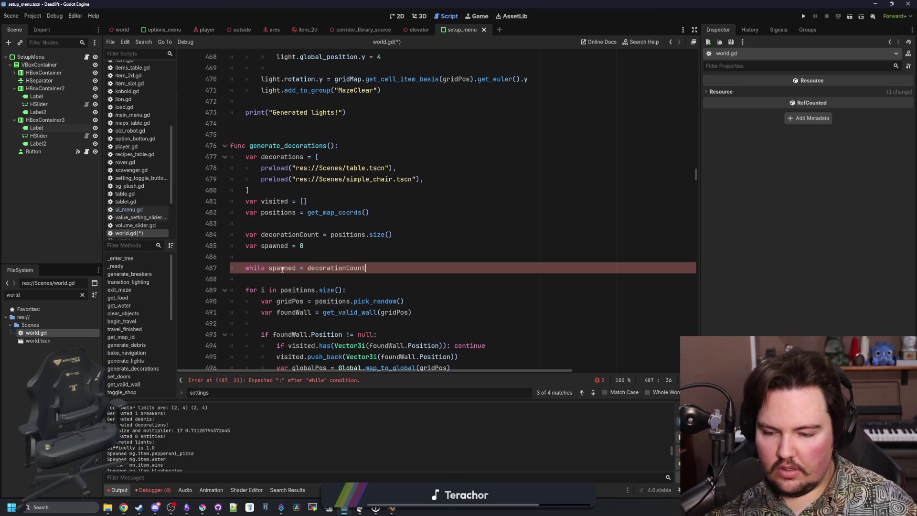
type(" && iteration")
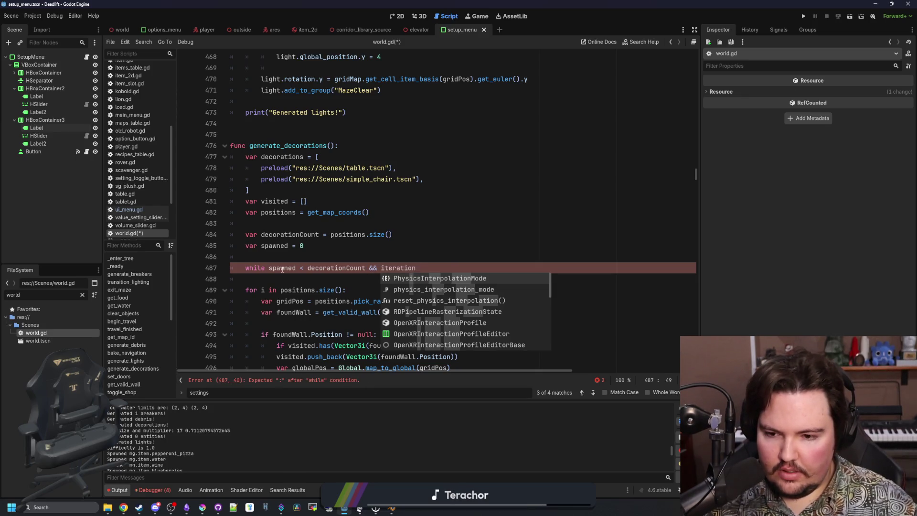
type(" <")
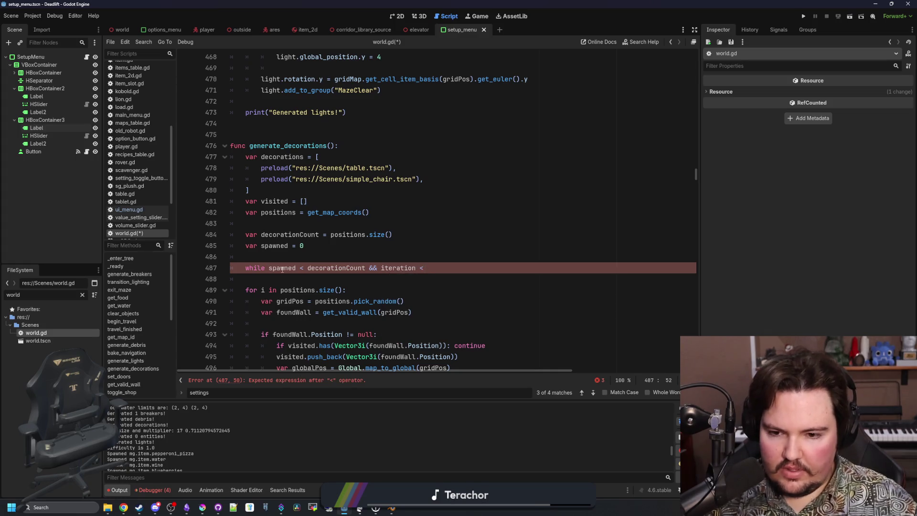
key("BackSpace")
key("BackSpace")
key("BackSpace")
type("failed")
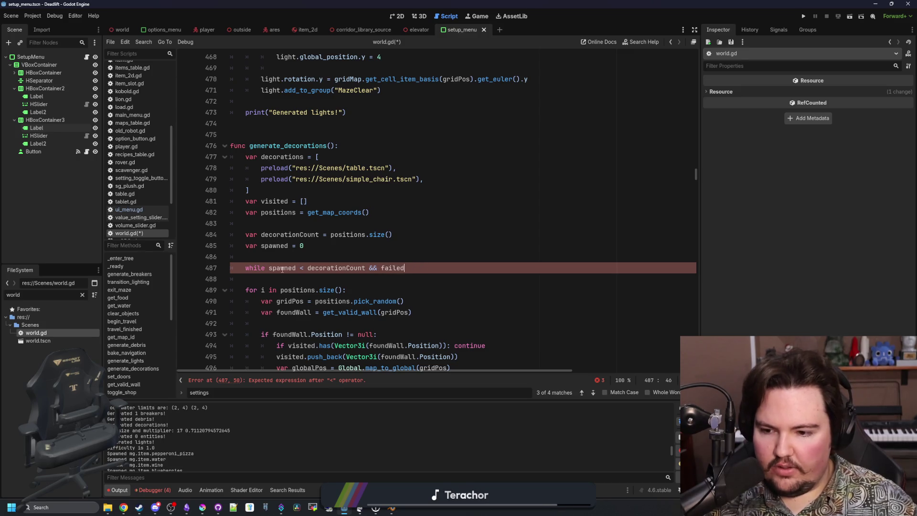
key("BackSpace")
key("BackSpace")
key("BackSpace")
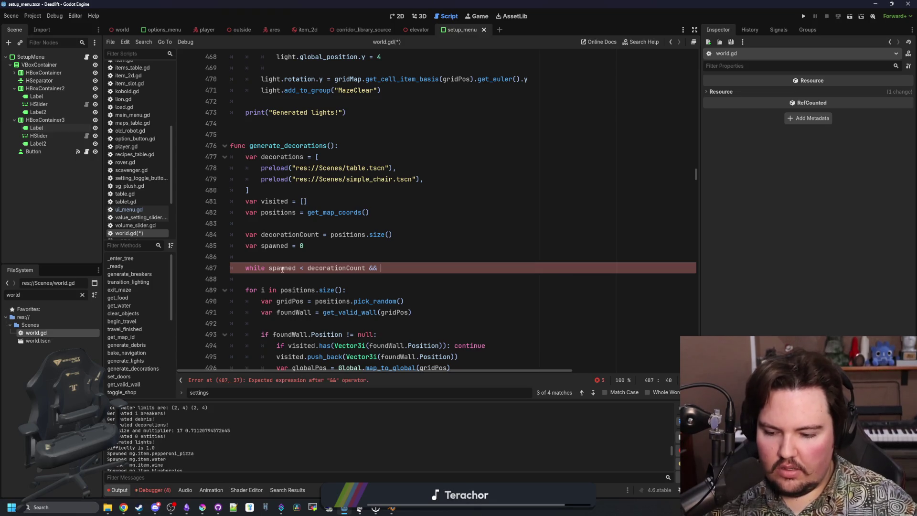
type("failed < ")
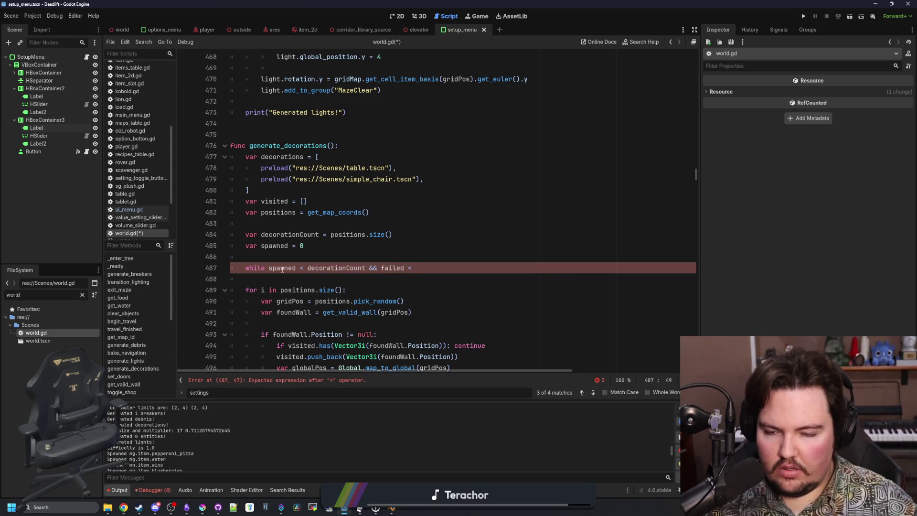
type("100")
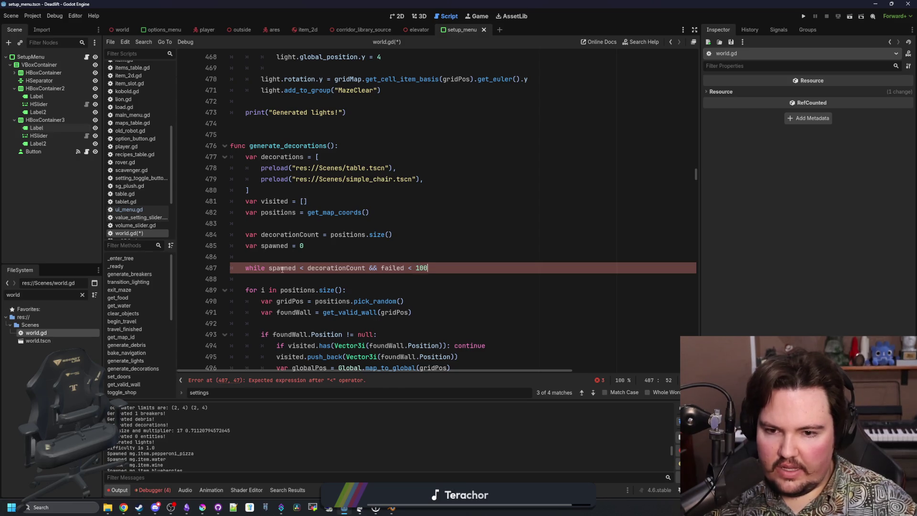
key("BackSpace")
key("BackSpace")
key("BackSpace")
type("2000:")
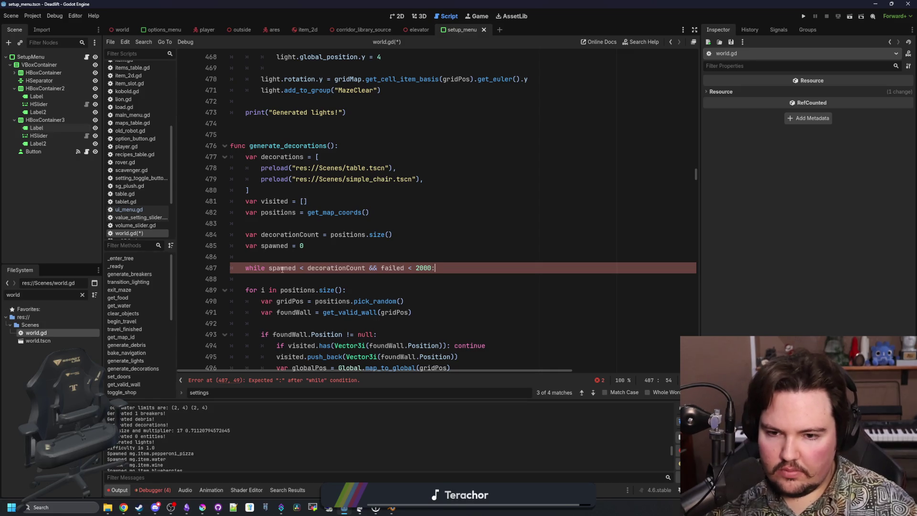
Step: Delete the old 'for i in positions.size():' loop header
left_click_drag(348, 291, 223, 278)
key("BackSpace")
key("BackSpace")
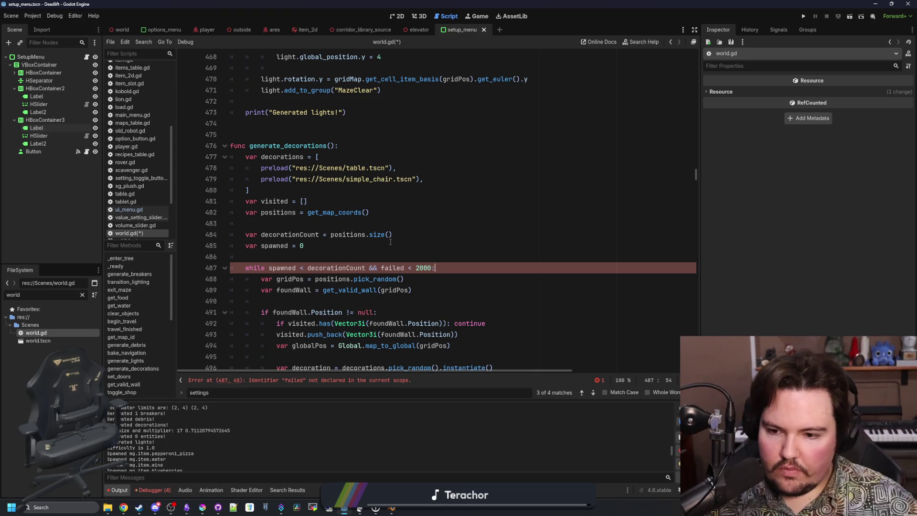
scroll(390, 241, "down", 8)
scroll(334, 225, "up", 7)
left_click(313, 212)
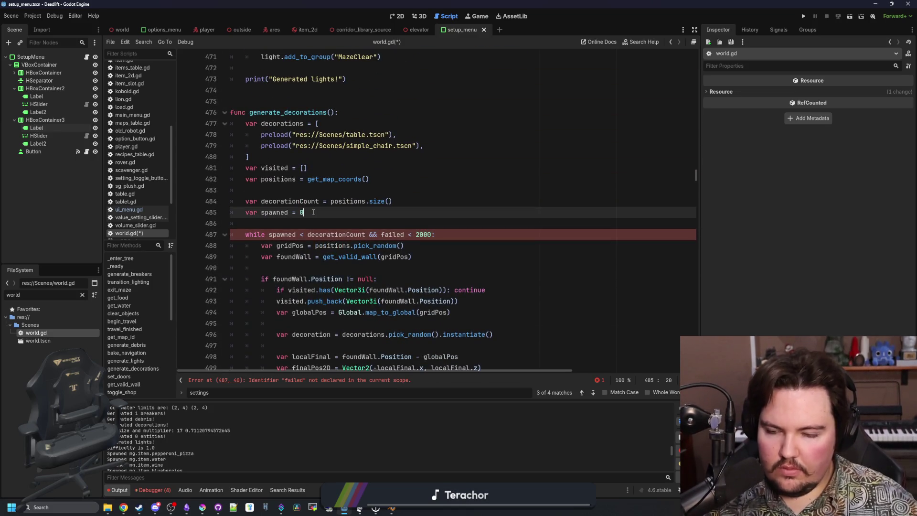
Step: Declare the failed counter at 0 and lower the loop's failure limit from 2000 to 100
key("Return")
type("var v")
type("failed = 0")
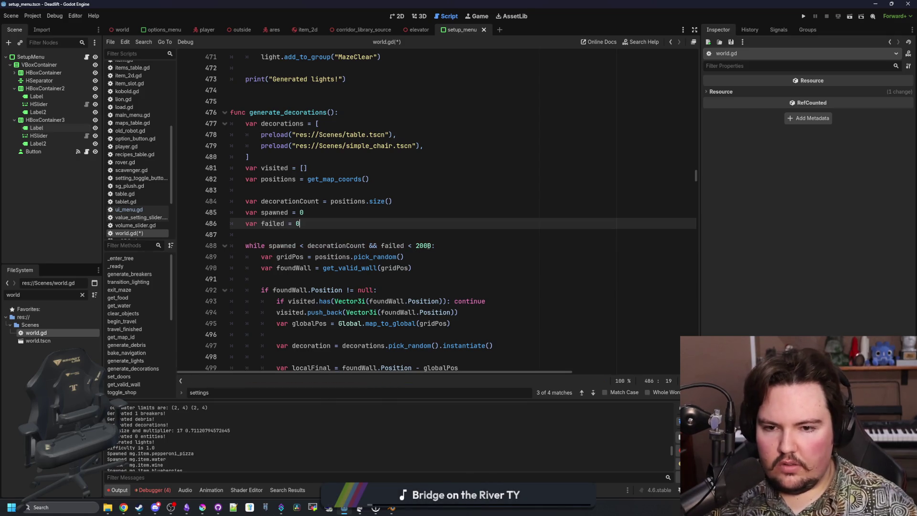
double_click(424, 245)
type("100")
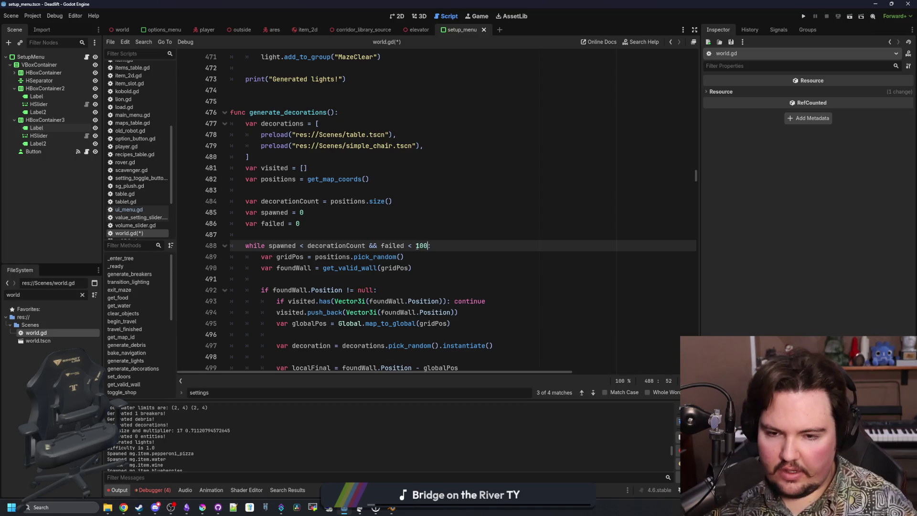
Step: Reset 'failed = 0' right after add_child(decoration)
left_click(286, 234)
double_click(277, 224)
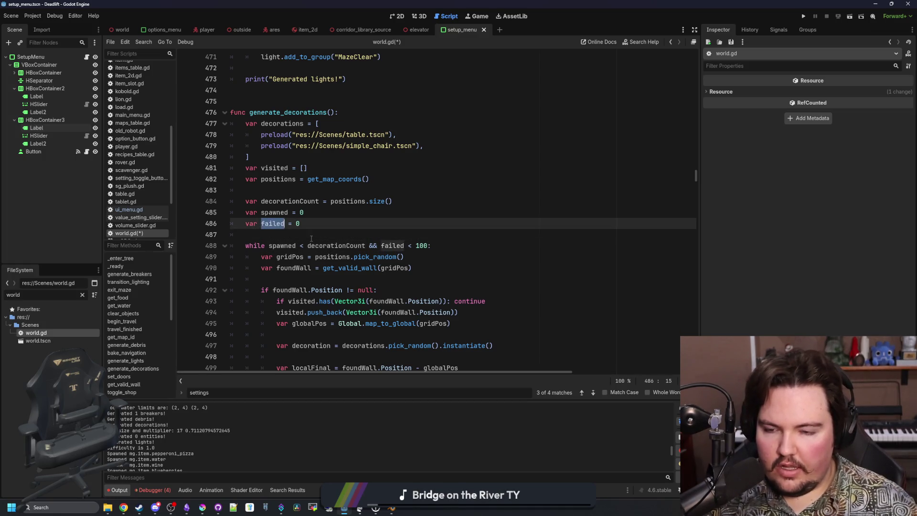
scroll(347, 162, "down", 4)
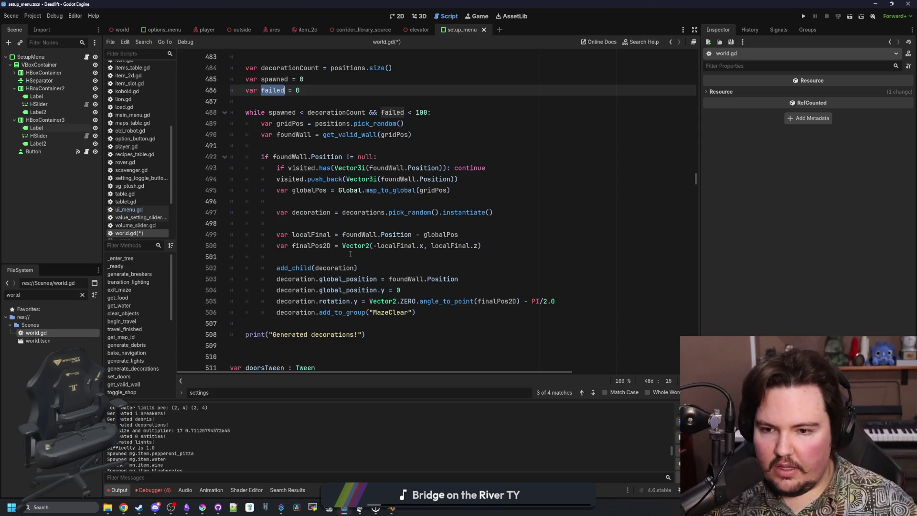
left_click(370, 263)
key("Return")
type("failed = 0")
Step: Increment 'spawned +=' at the loop end after the MazeClear group line
left_click(423, 326)
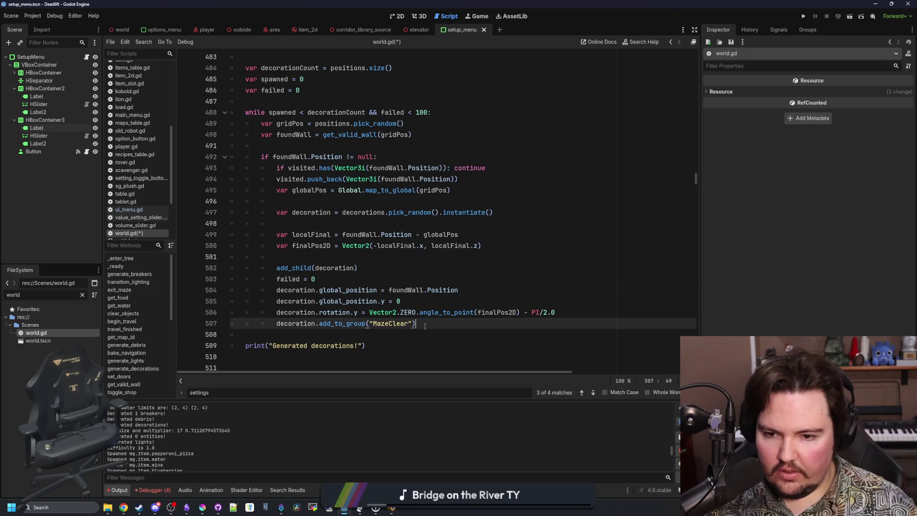
key("Return")
type("sapwne")
key("BackSpace")
key("BackSpace")
key("BackSpace")
type("pawened")
key("BackSpace")
key("BackSpace")
key("BackSpace")
type("ned += 1")
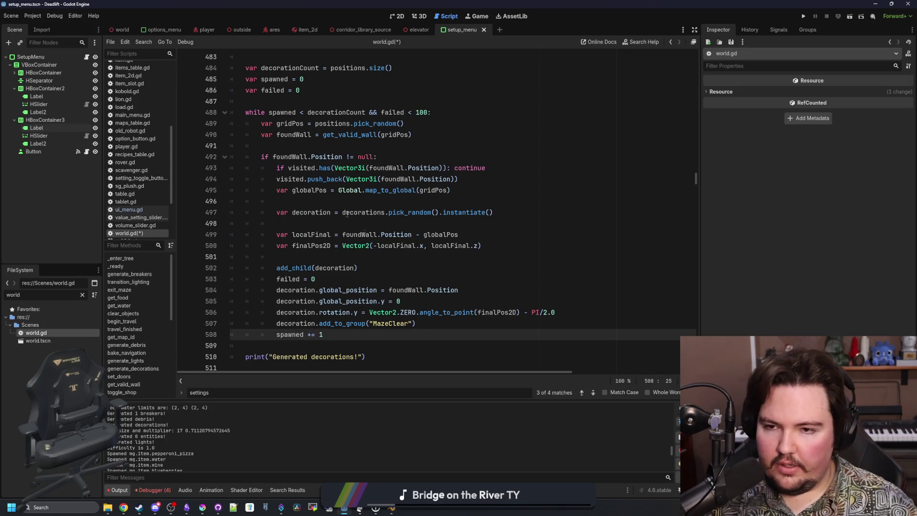
left_click(317, 145)
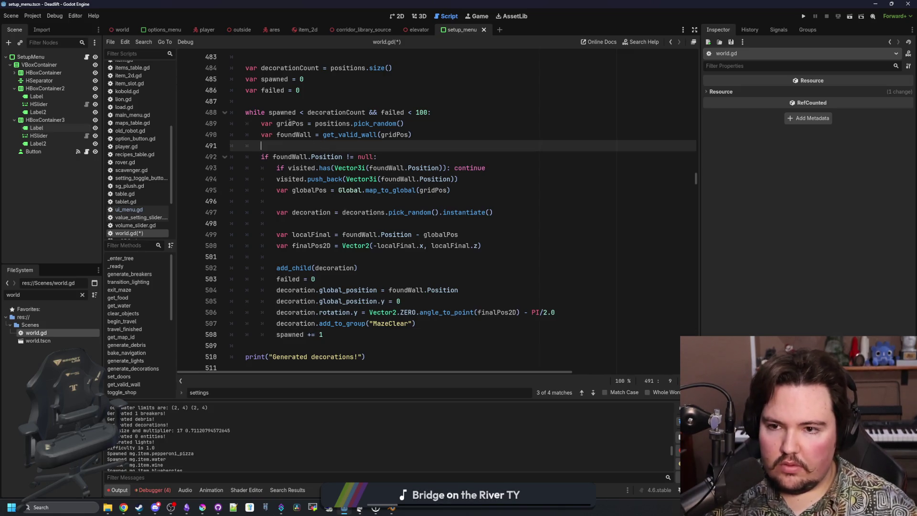
Step: Multiply decorationCount by Global.settings["DecorationCountMultiplier"] and save world.gd
left_click(400, 71)
type("*Global.sett")
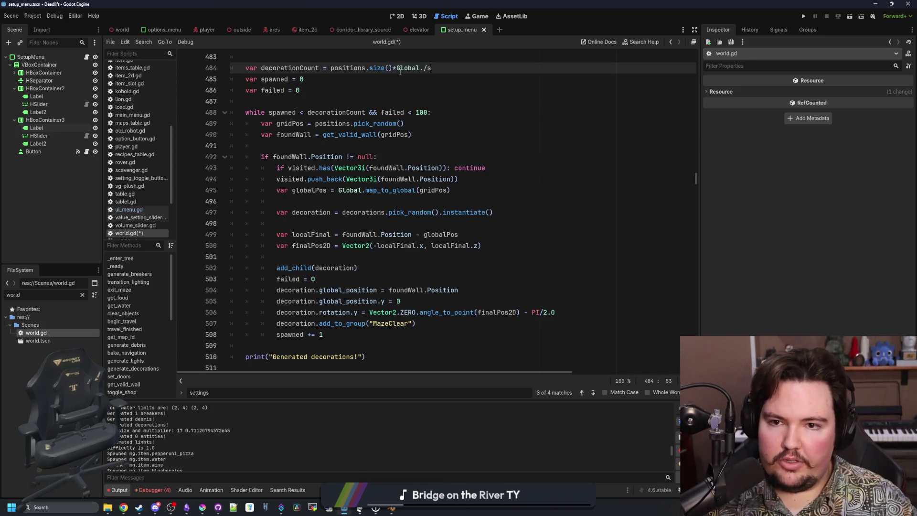
type("ings[failed")
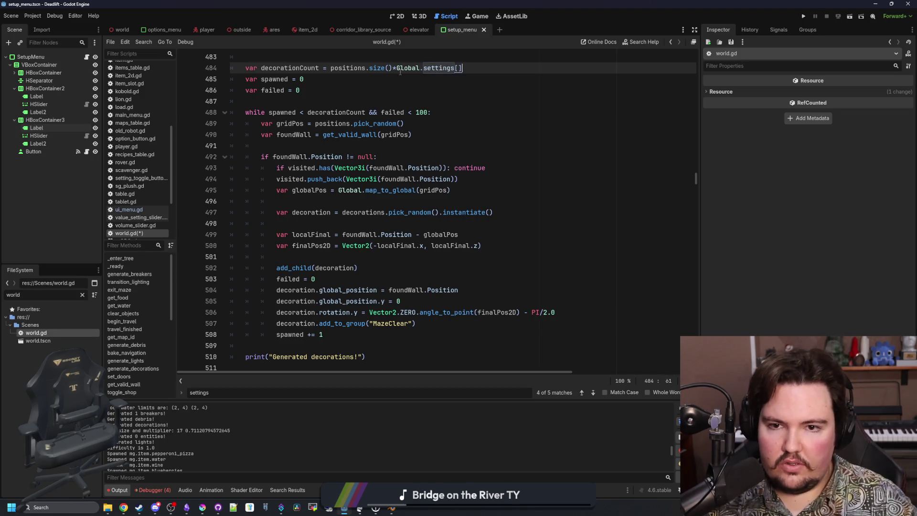
key("BackSpace")
key("BackSpace")
key("BackSpace")
type("\"")
type("DecorationCoun")
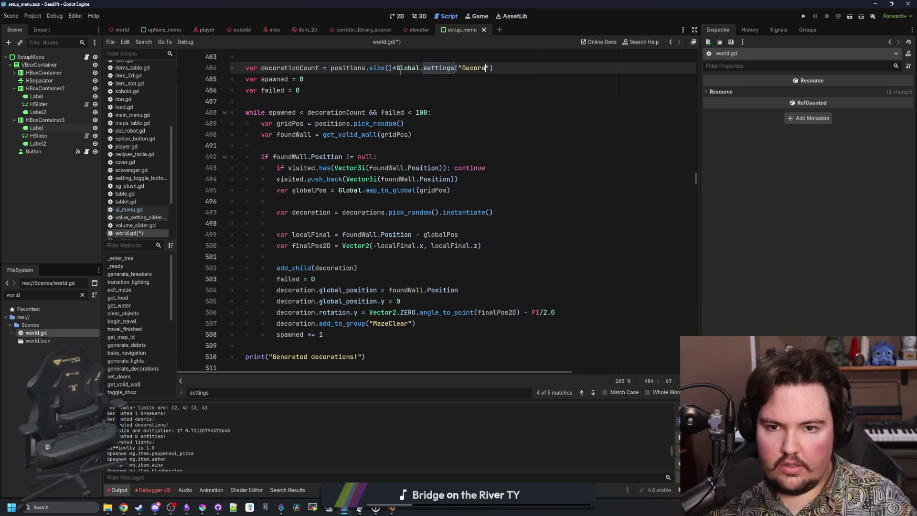
type("tMultiplier")
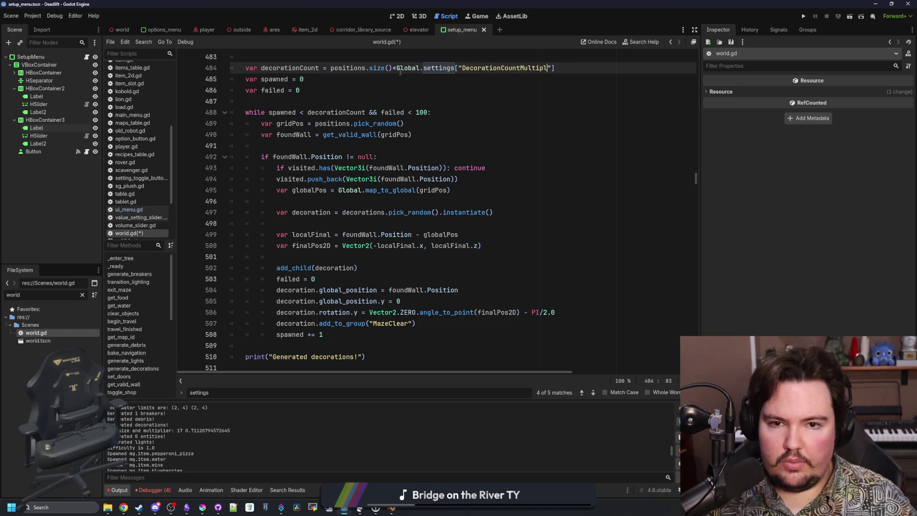
left_click(371, 87)
left_click(337, 98)
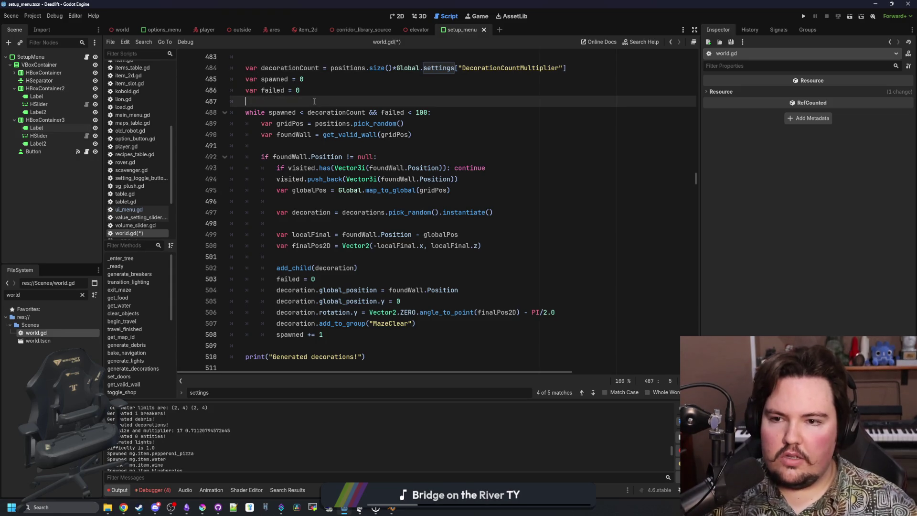
scroll(325, 101, "down", 1)
key("ctrl+s")
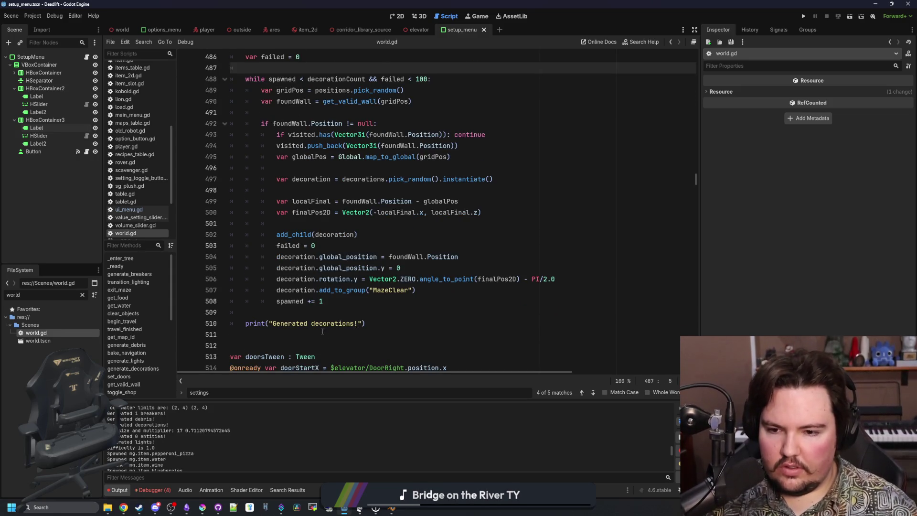
Step: Change the message to "Generated {0} decorations!".format([spawned]) and save the script
scroll(323, 326, "up", 1)
scroll(320, 329, "down", 1)
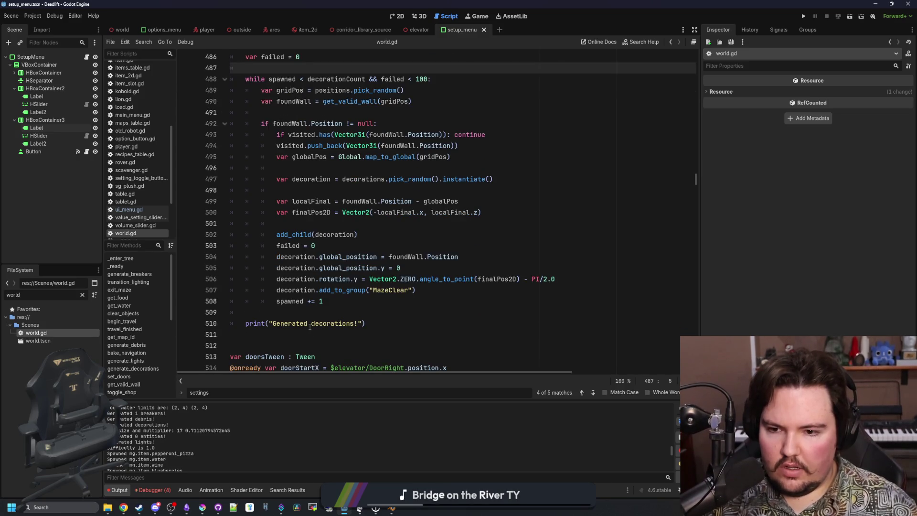
left_click(309, 325)
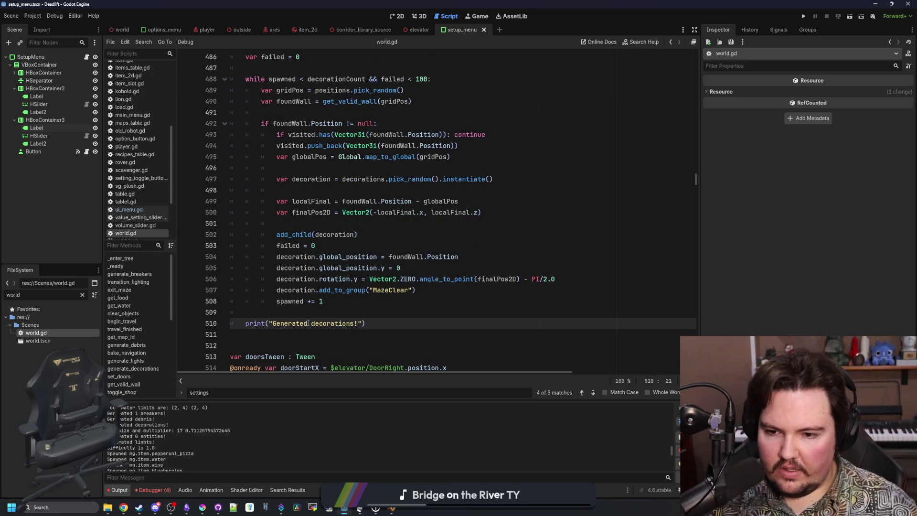
type("{0}")
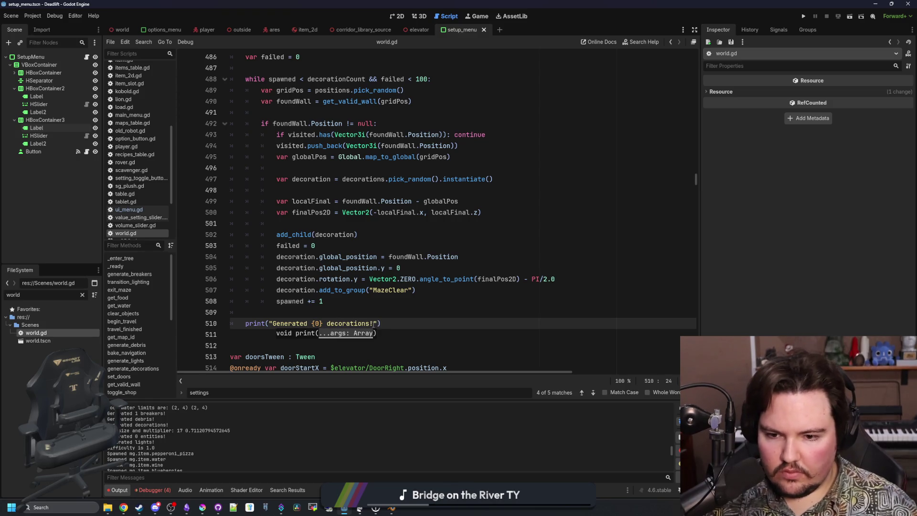
left_click(378, 323)
type(".format(")
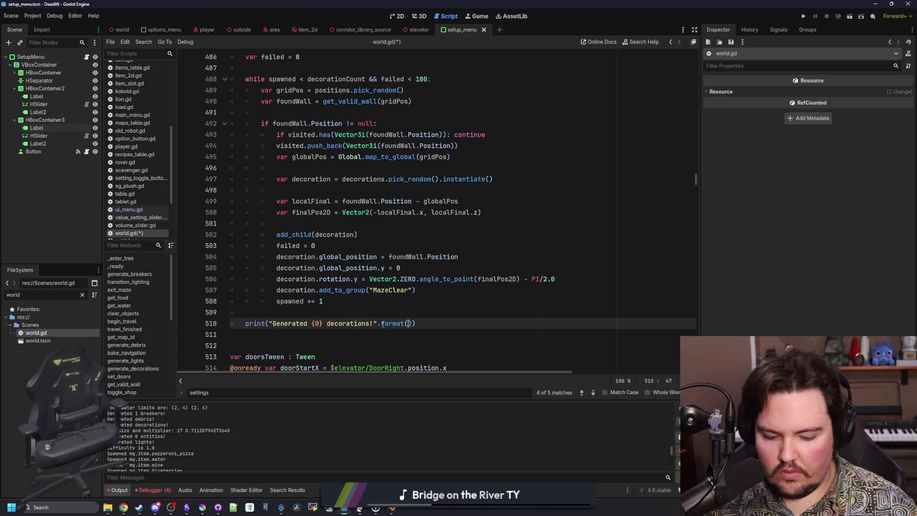
type("[spawned")
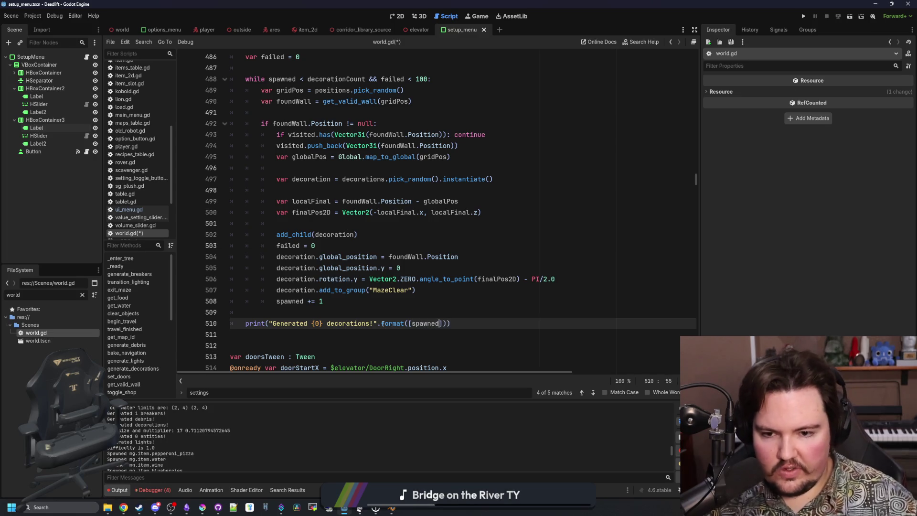
left_click(382, 315)
scroll(382, 314, "up", 1)
left_click(325, 146)
key("ctrl+s")
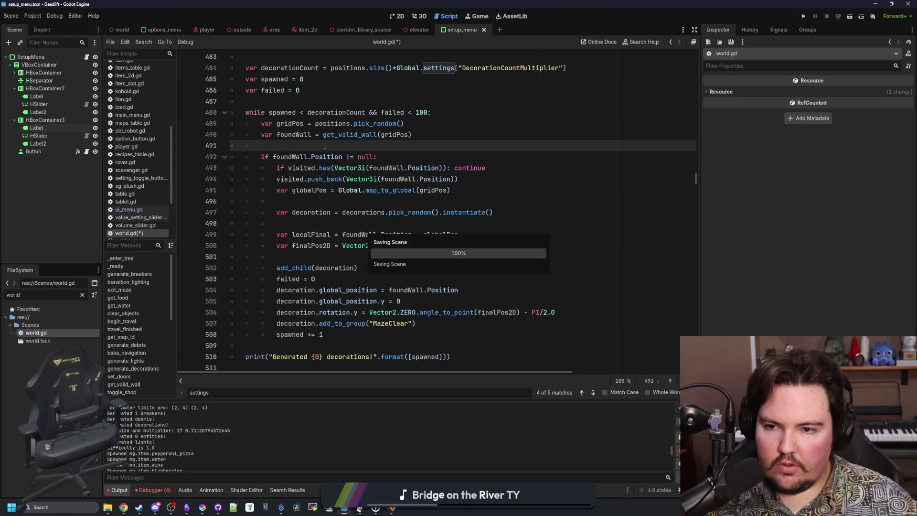
key("ctrl+s")
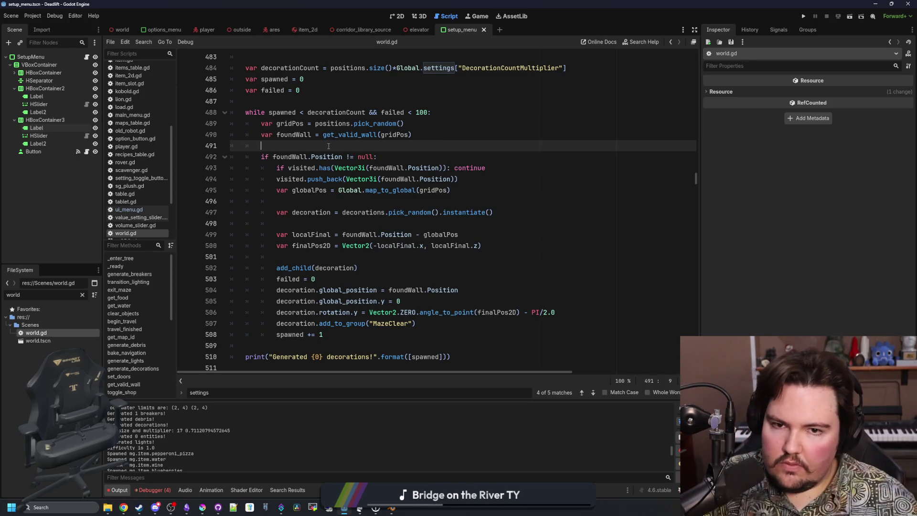
Step: Move the caret to the end of the decoration while-loop line
scroll(384, 145, "up", 1)
scroll(260, 124, "down", 1)
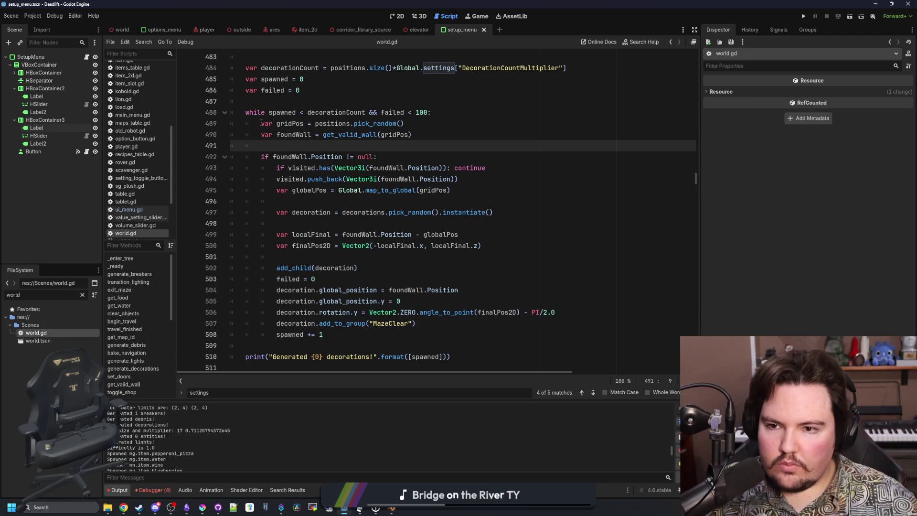
left_click(280, 104)
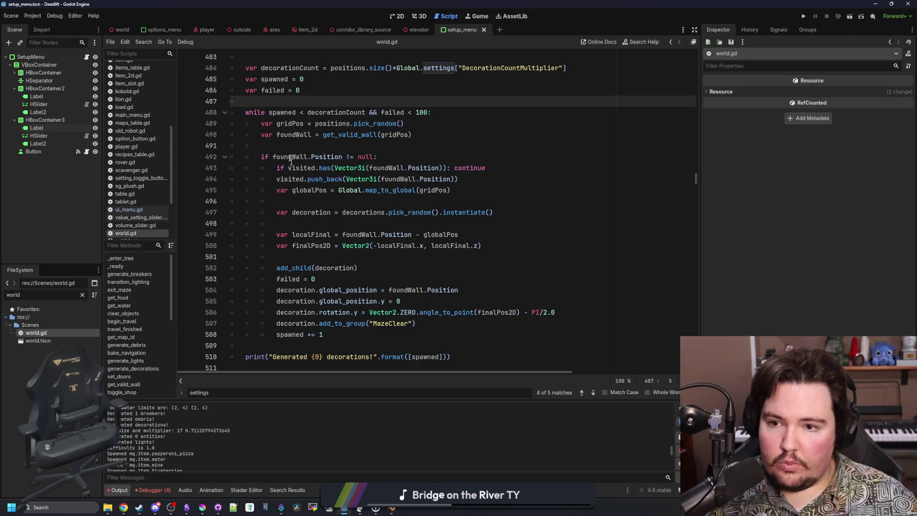
left_click(452, 117)
Step: Insert 'failed += 1' as the first line of the while loop and save world.gd
key("Return")
type("failed += 1")
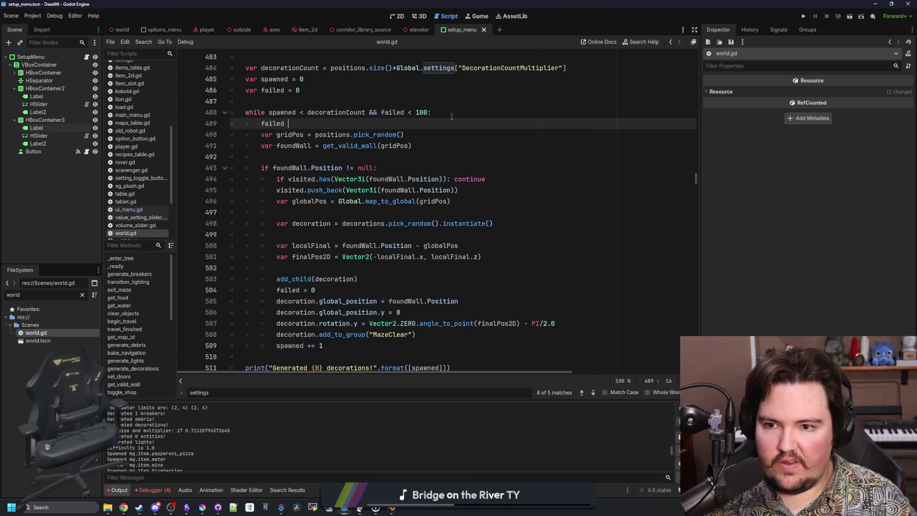
key("Up")
key("Up")
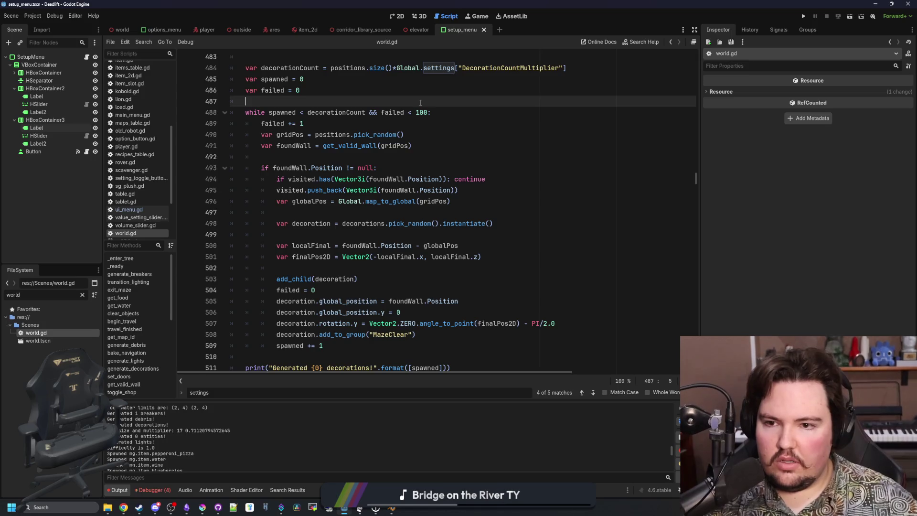
key("ctrl+s")
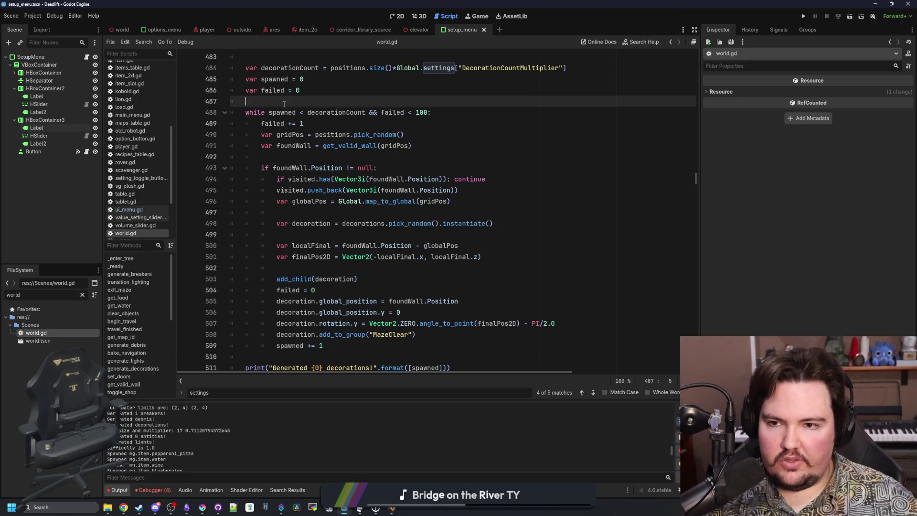
Step: Review the spawned < decorationCount loop condition and run the project
left_click_drag(268, 112, 431, 112)
left_click(418, 106)
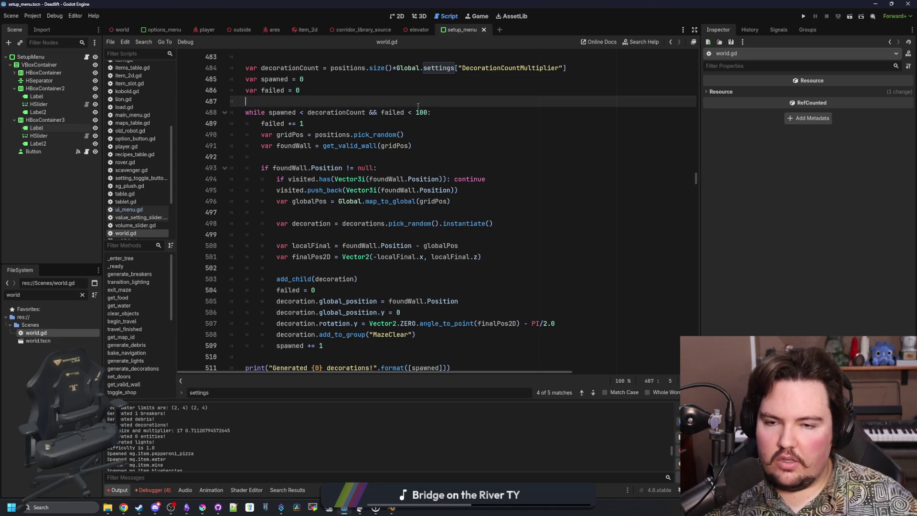
scroll(414, 145, "down", 1)
scroll(414, 145, "up", 1)
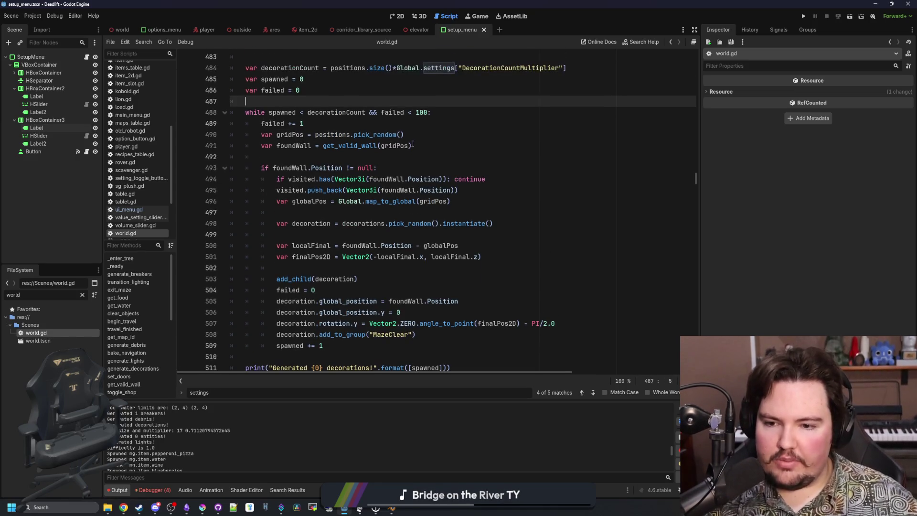
left_click(803, 16)
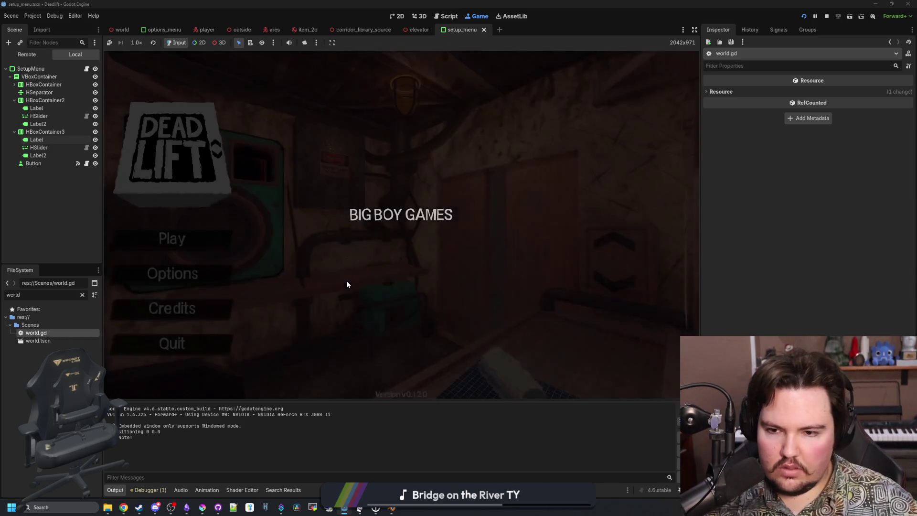
Step: In Setup, set Decoration Count to x0.0 and give SetupMenu a 600 px minimum width
left_click(199, 244)
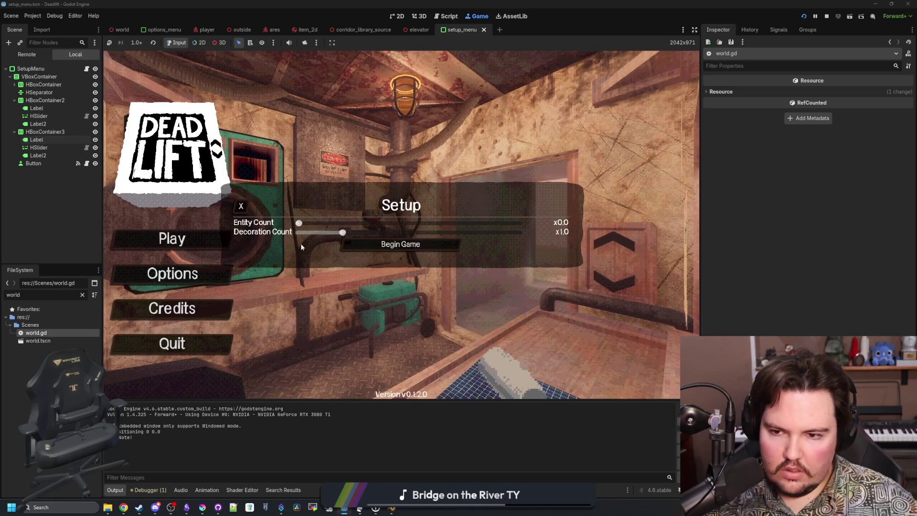
left_click_drag(343, 232, 298, 232)
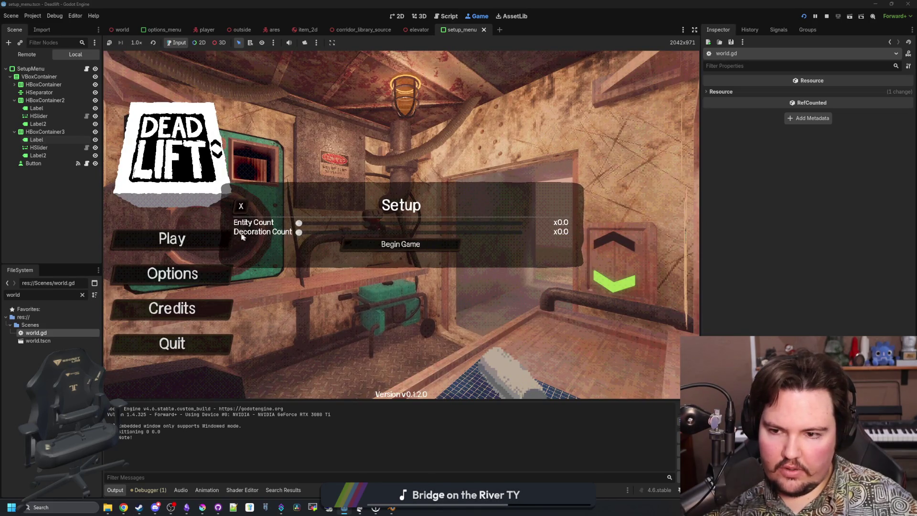
left_click(31, 69)
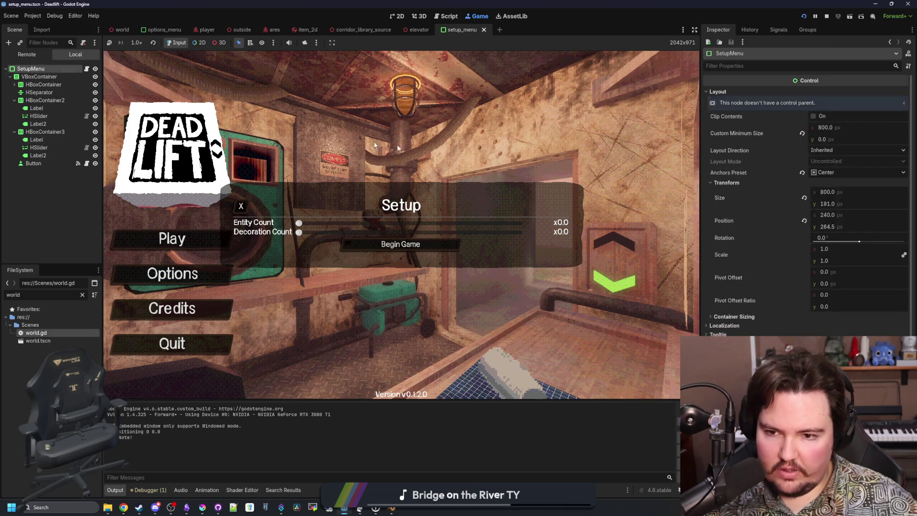
left_click(829, 128)
type("600")
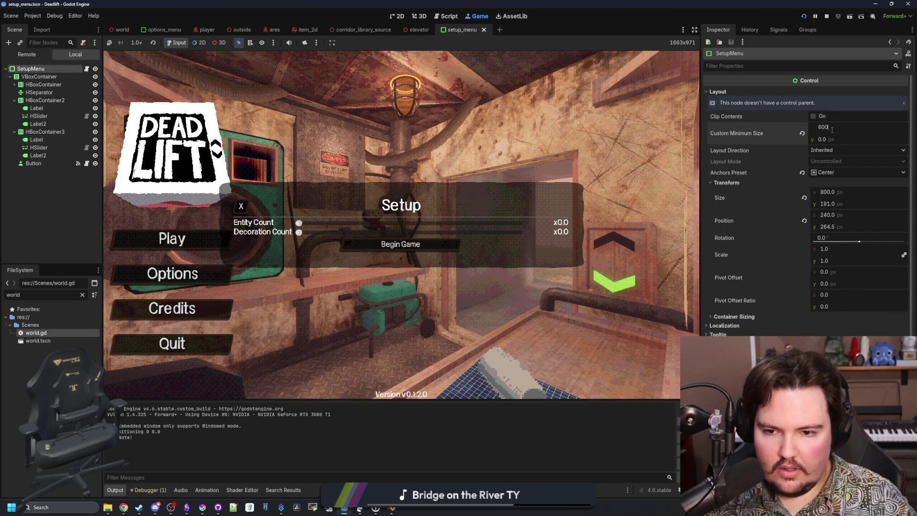
key("Return")
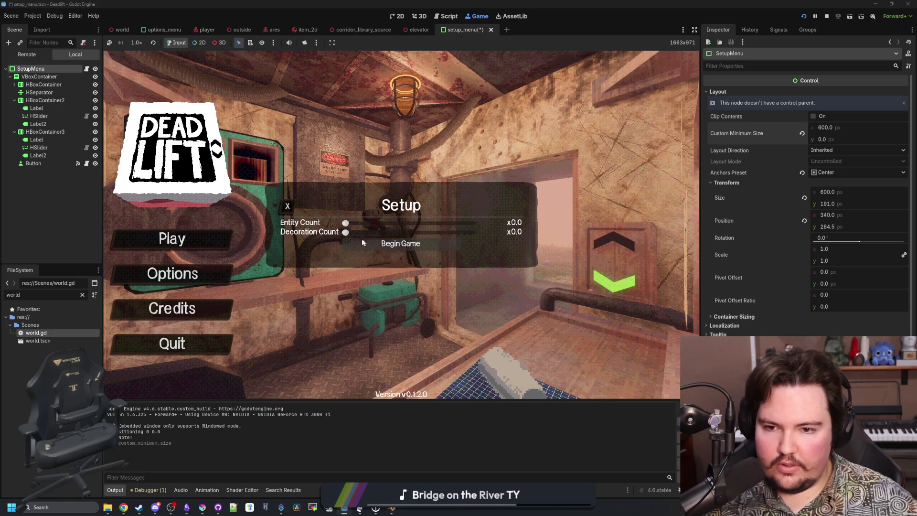
Step: Begin the game, walk down the breakroom corridor, then quit to the main menu
left_click(364, 242)
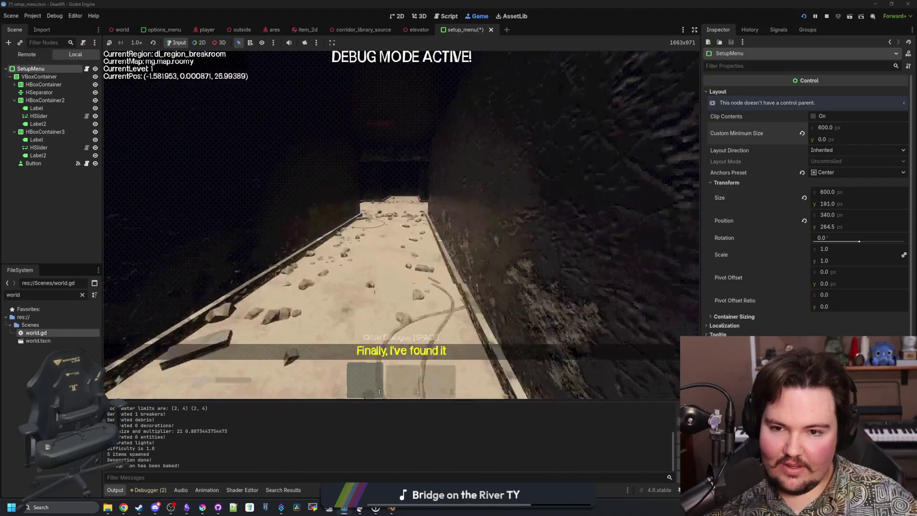
key("w")
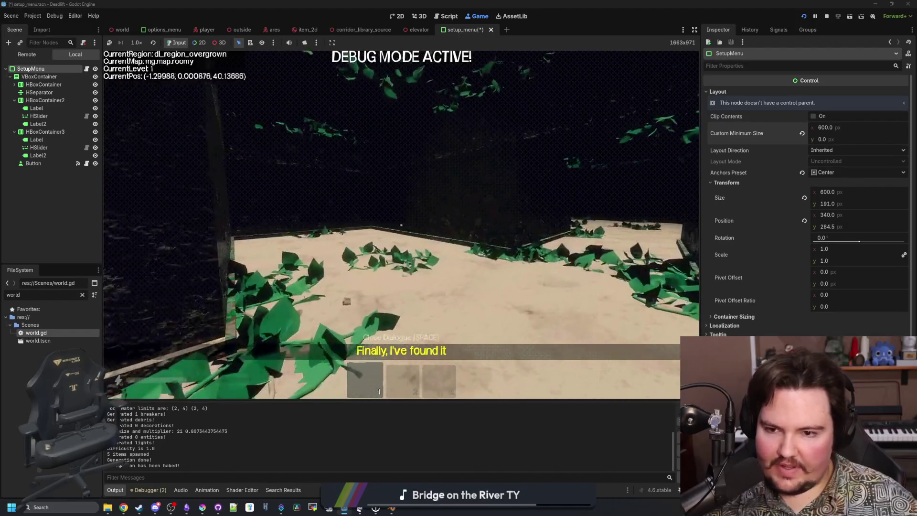
key("w")
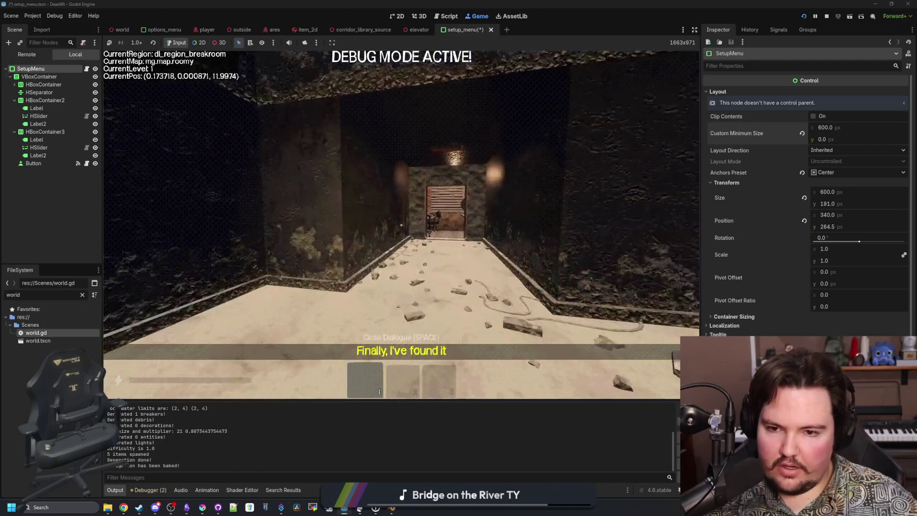
key("Escape")
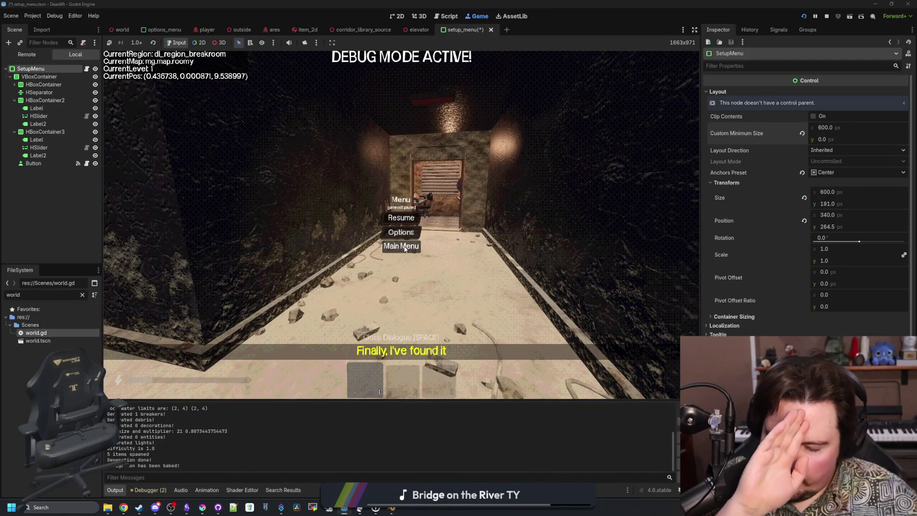
left_click(405, 249)
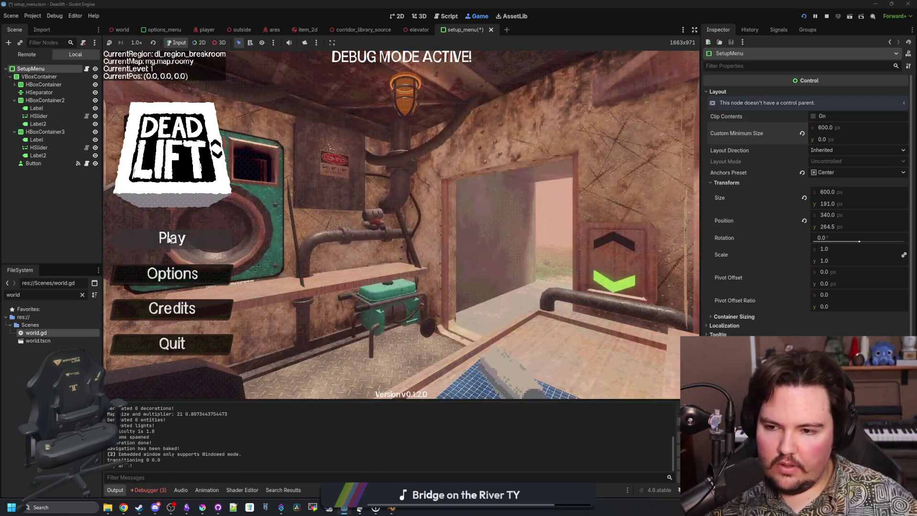
Step: Start a new game from Setup, ride the elevator down and walk through the breakroom
left_click(152, 242)
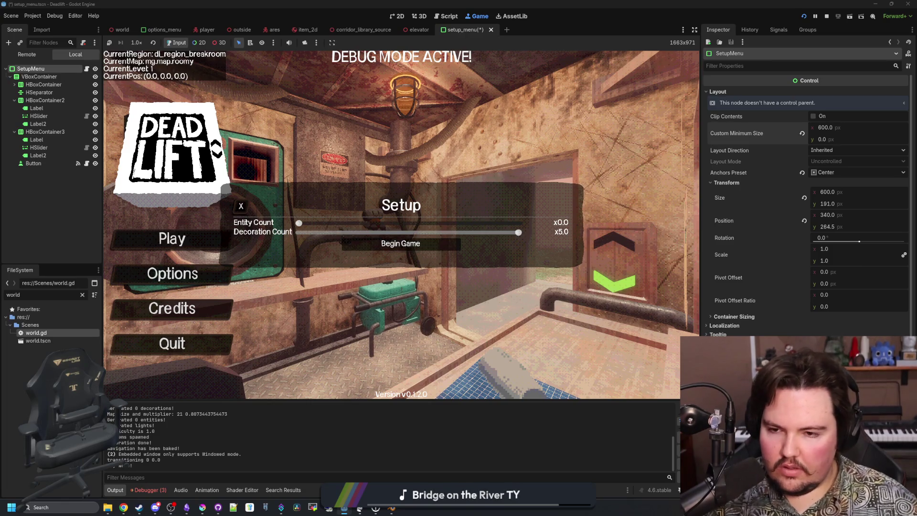
left_click(400, 243)
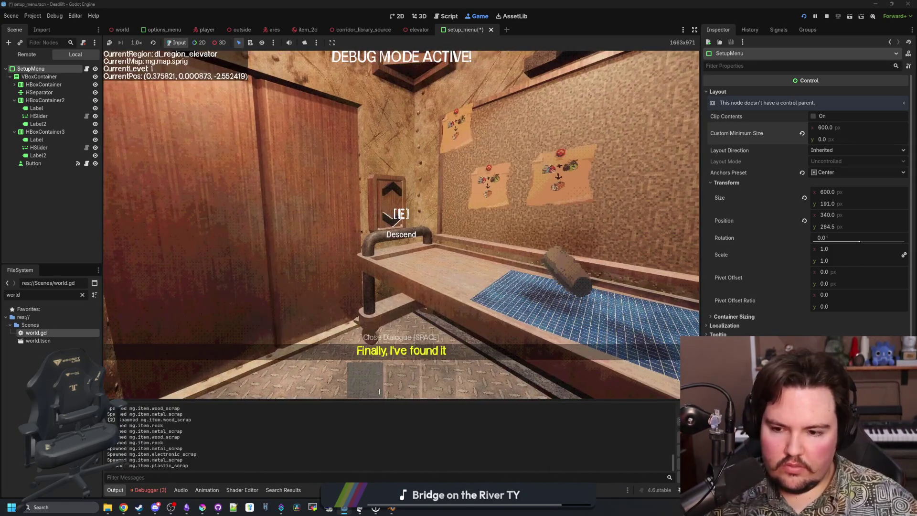
key("e")
key("w")
key("w")
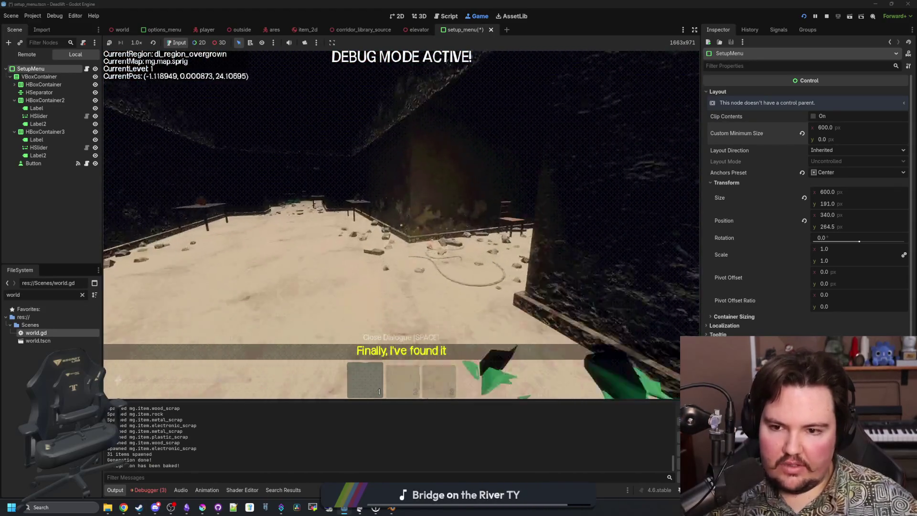
key("w")
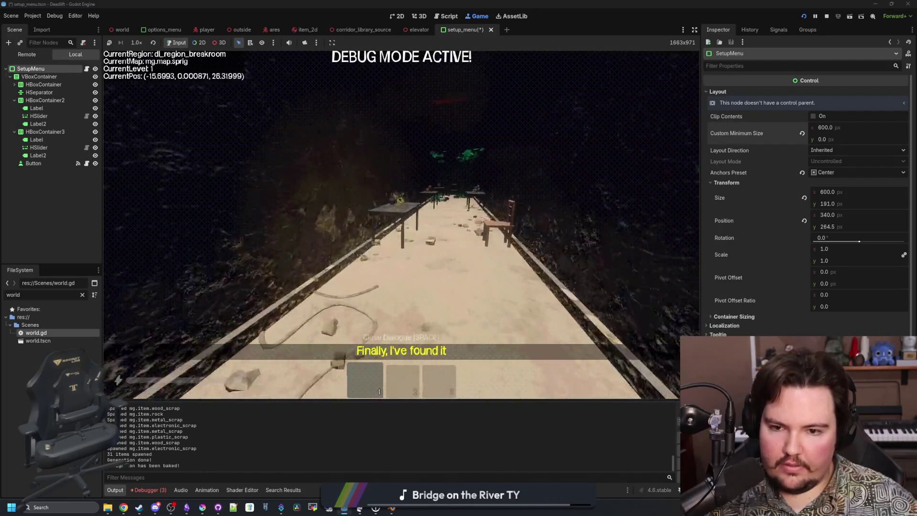
key("w")
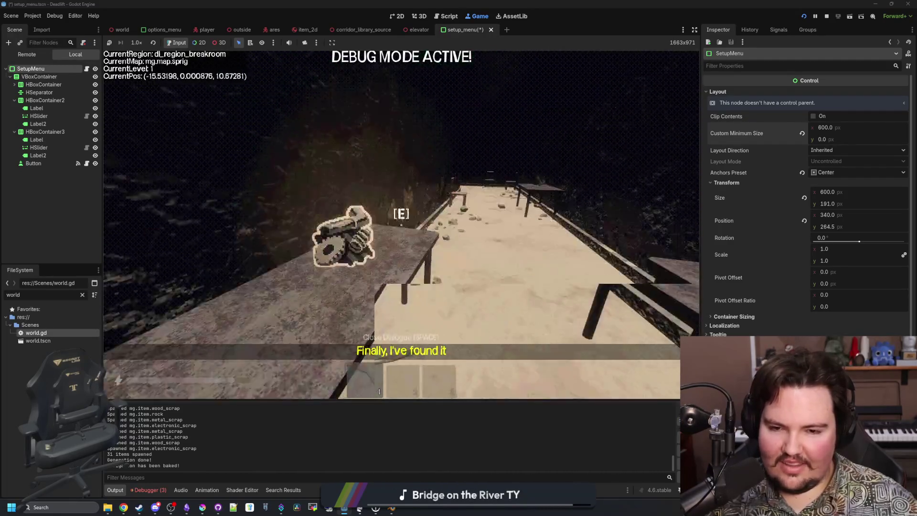
key("w")
key("w")
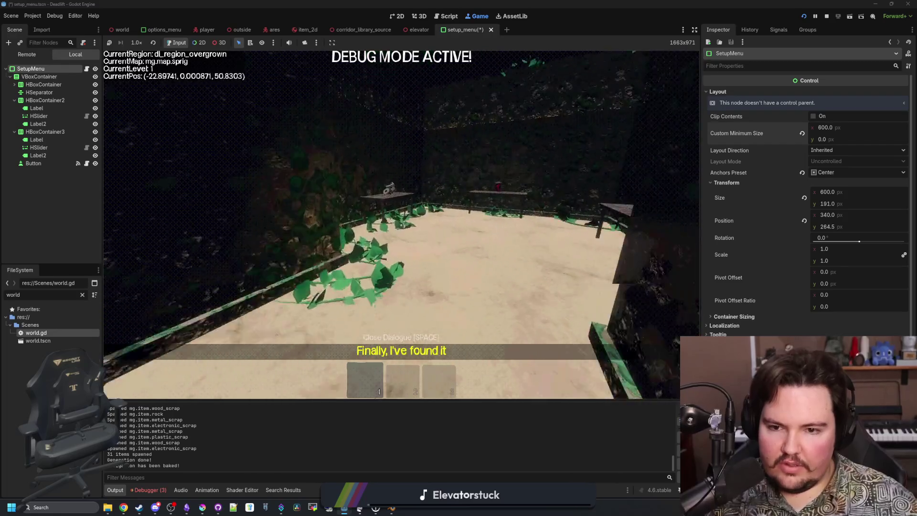
Step: Explore the overgrown corridors and breakroom, then return to the main menu via pause
key("w")
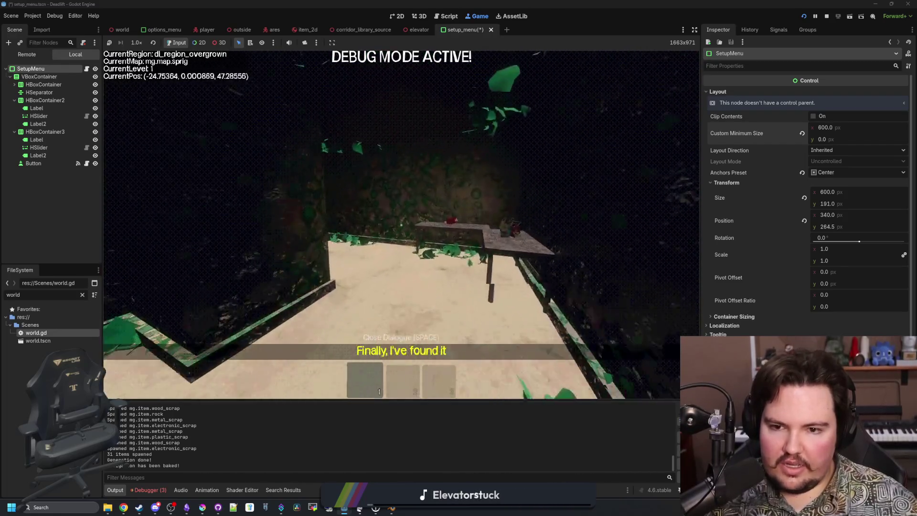
key("w")
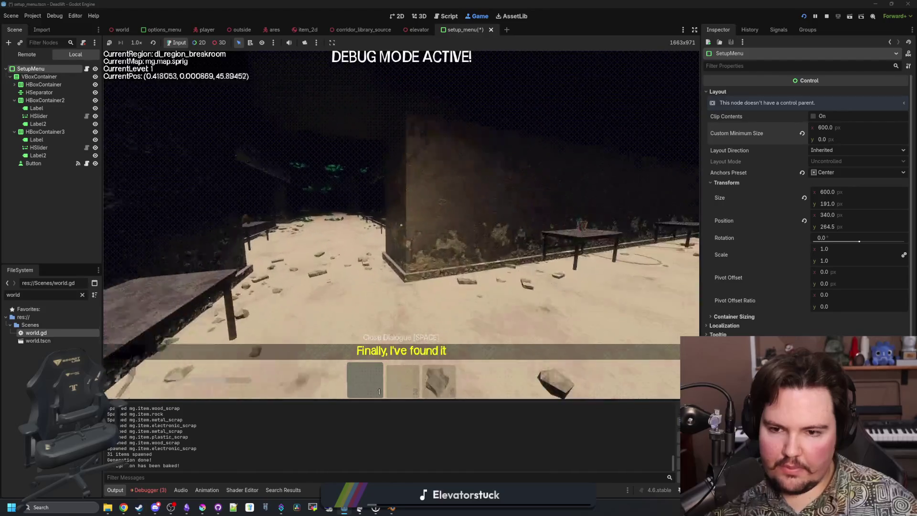
key("w")
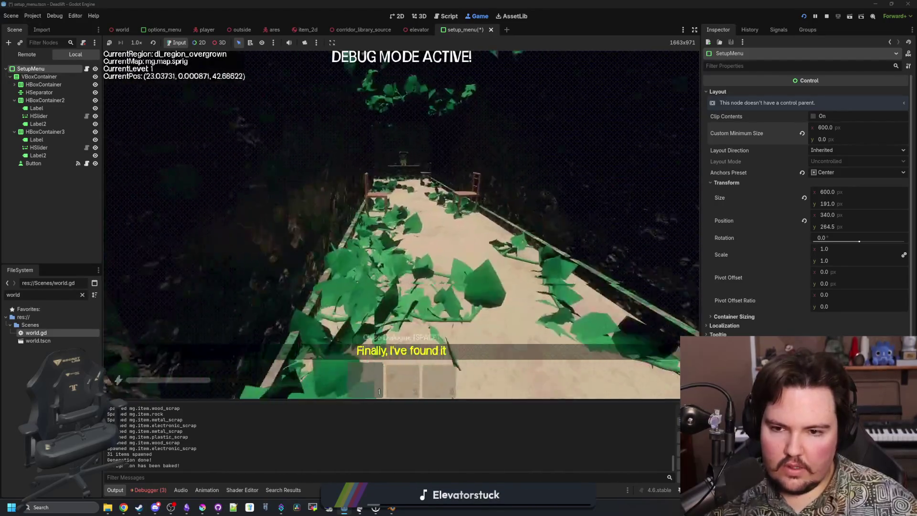
key("w")
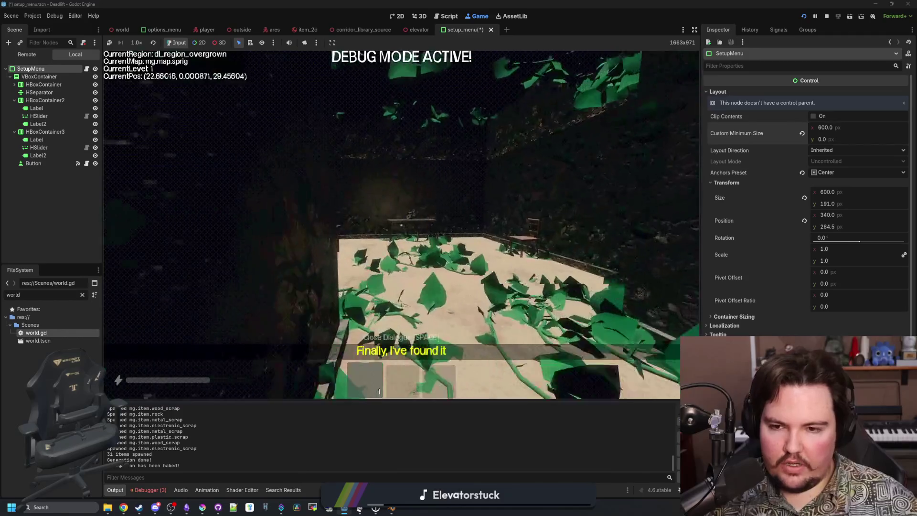
key("w")
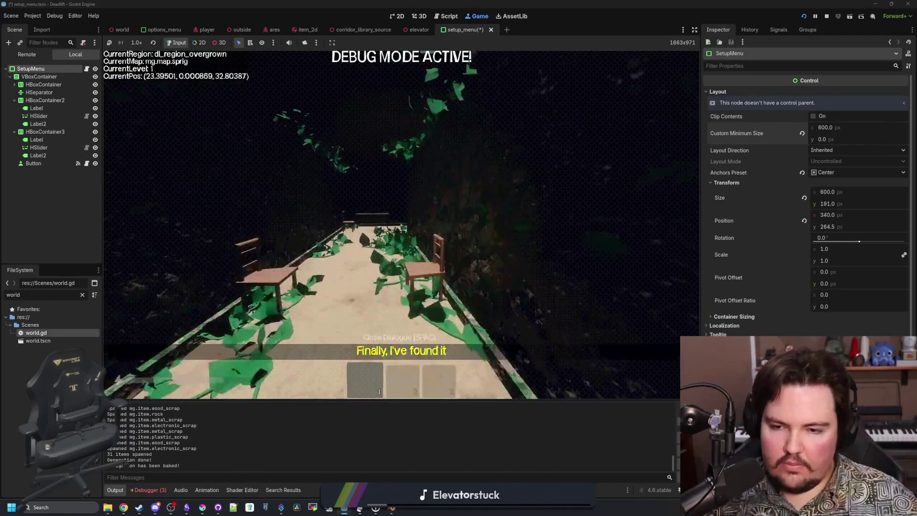
key("w")
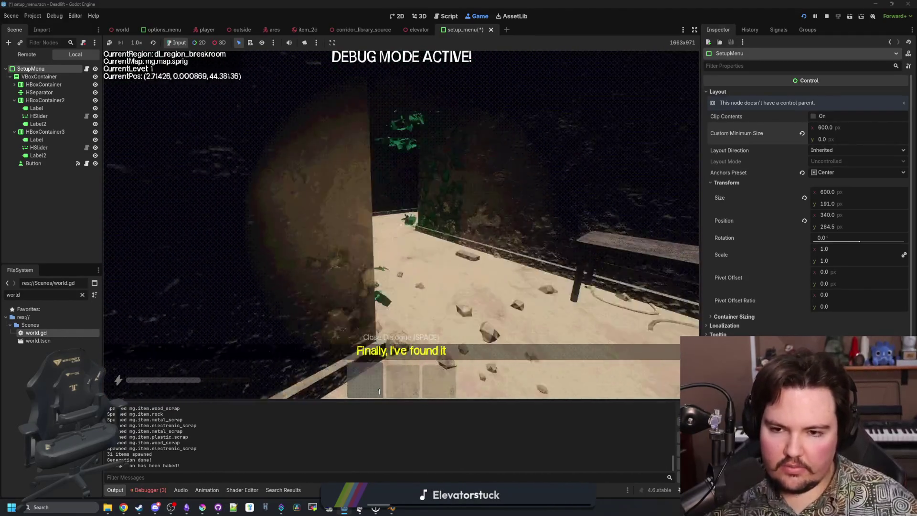
key("w")
key("Escape")
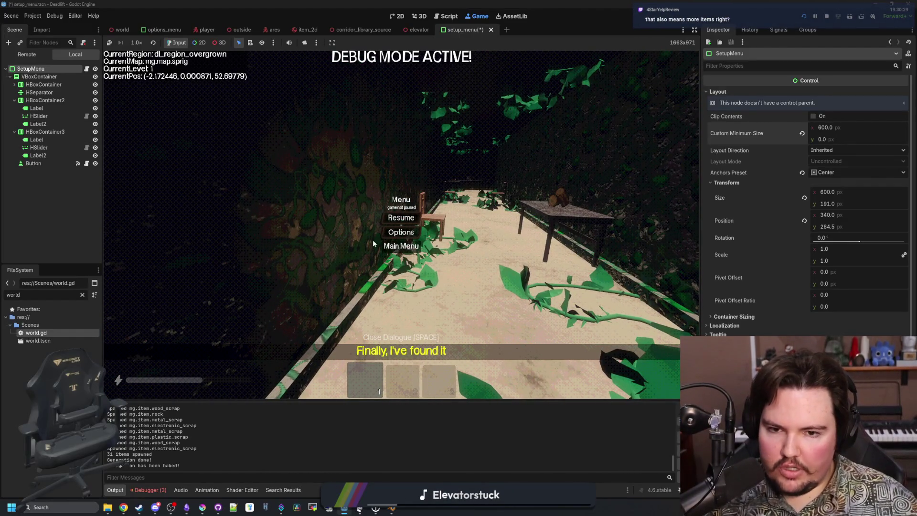
left_click(401, 244)
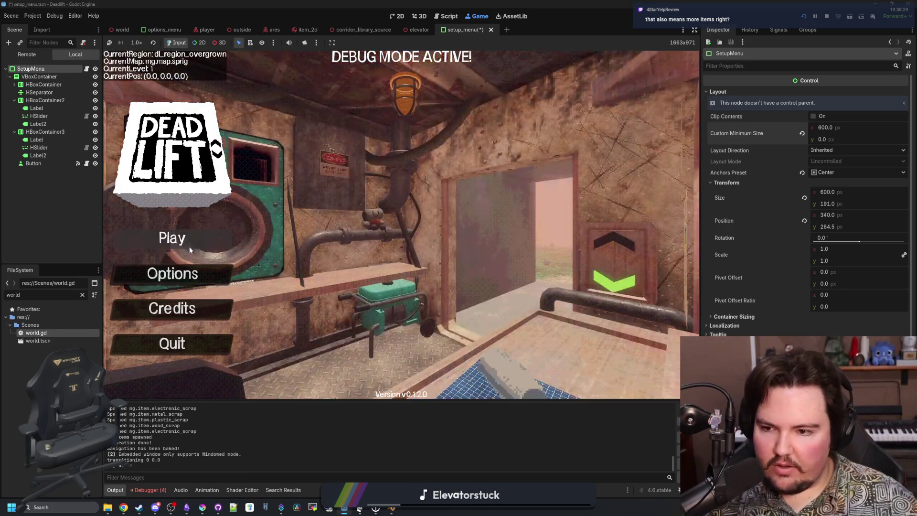
Step: Open Setup, check the Debugger Errors tab and Output log, then stop the game with F8
left_click(193, 245)
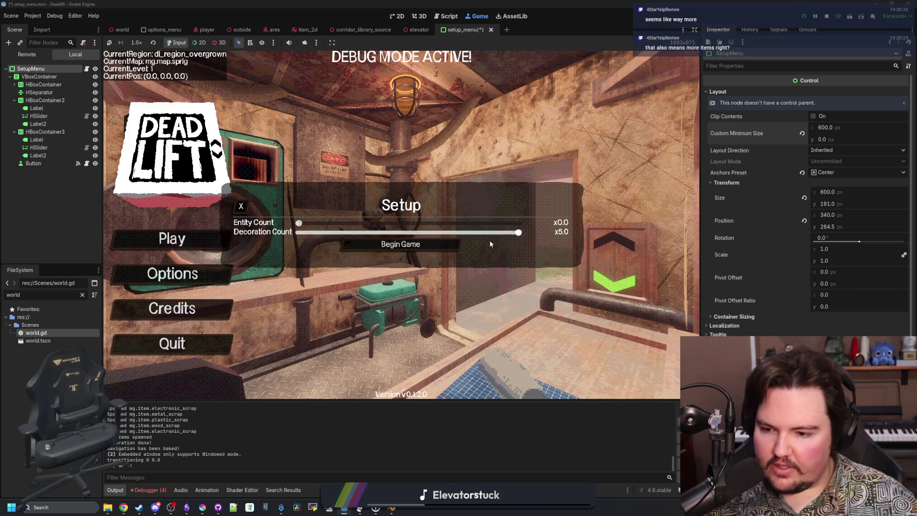
left_click(145, 492)
left_click(114, 489)
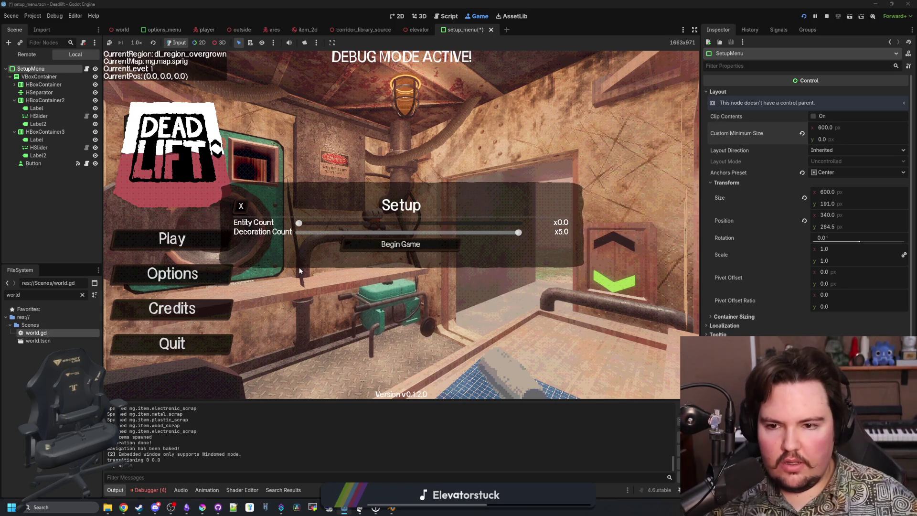
key("F8")
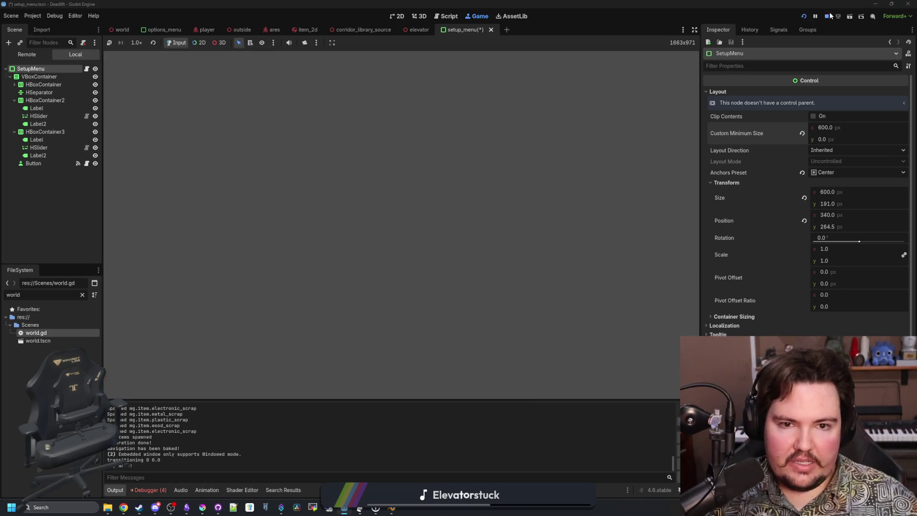
Step: In the 2D view, copy the Decoration Count row container HBoxContainer3
left_click(317, 213)
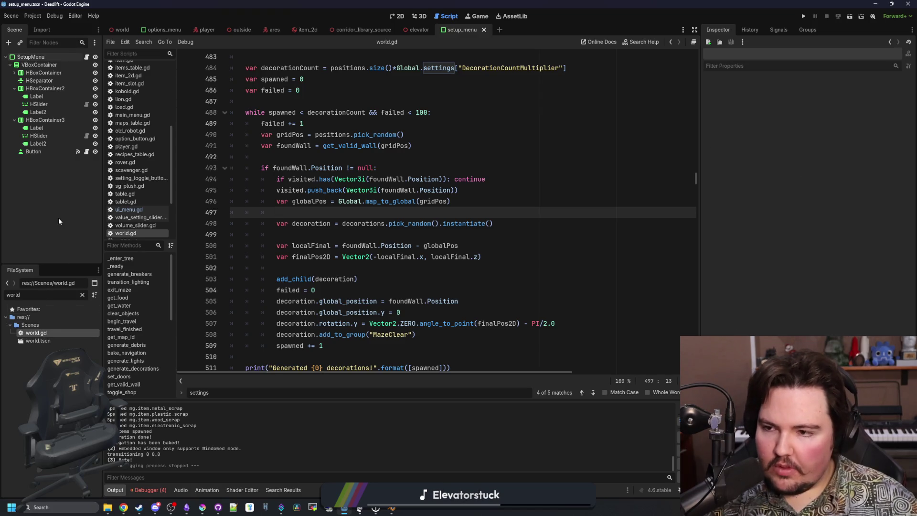
left_click(396, 16)
scroll(363, 229, "up", 2)
left_click(47, 120)
right_click(49, 121)
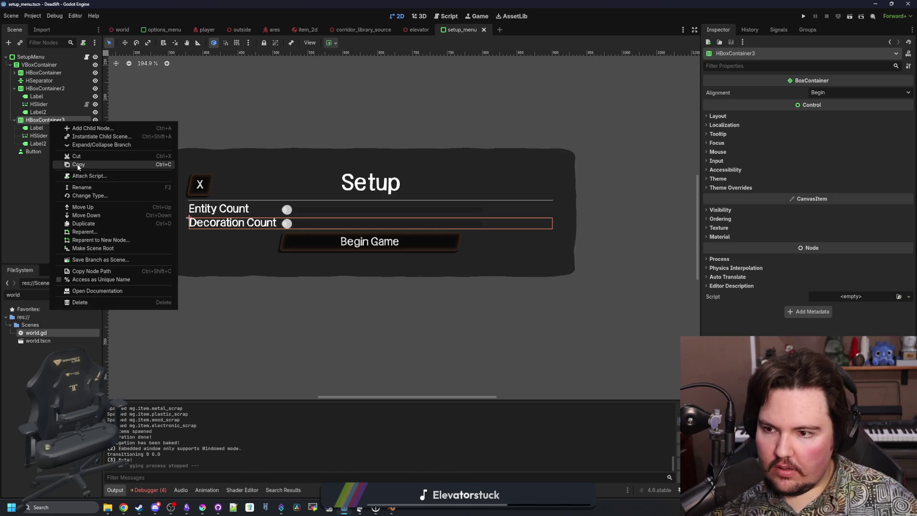
key("Escape")
Step: Paste the row as a sibling and move the Begin Game button below it
left_click(14, 88)
left_click(15, 96)
right_click(34, 103)
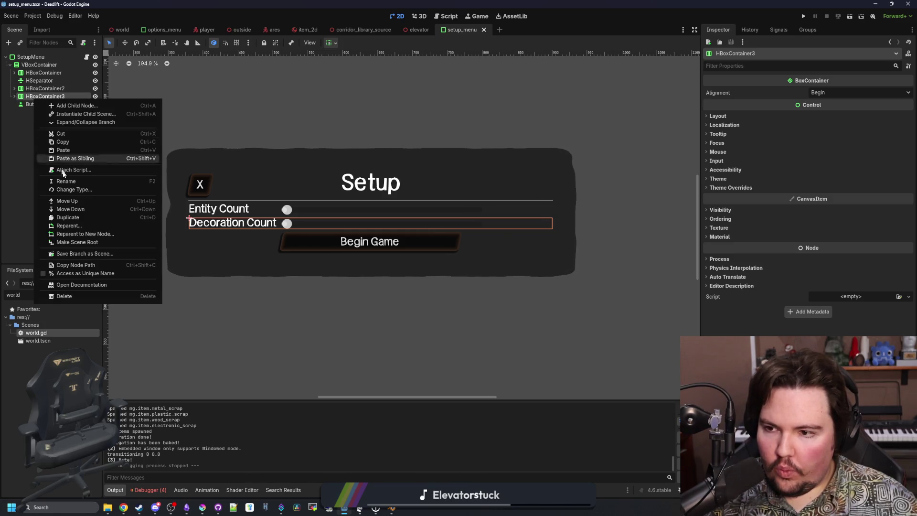
left_click(75, 159)
mouse_move(34, 104)
left_mouse_down()
mouse_move(41, 145)
mouse_move(43, 102)
left_mouse_up()
left_click(48, 112)
Step: Set the new row's label text to 'Entity Detection'
left_click(43, 113)
triple_click(740, 103)
type("Entity Detection")
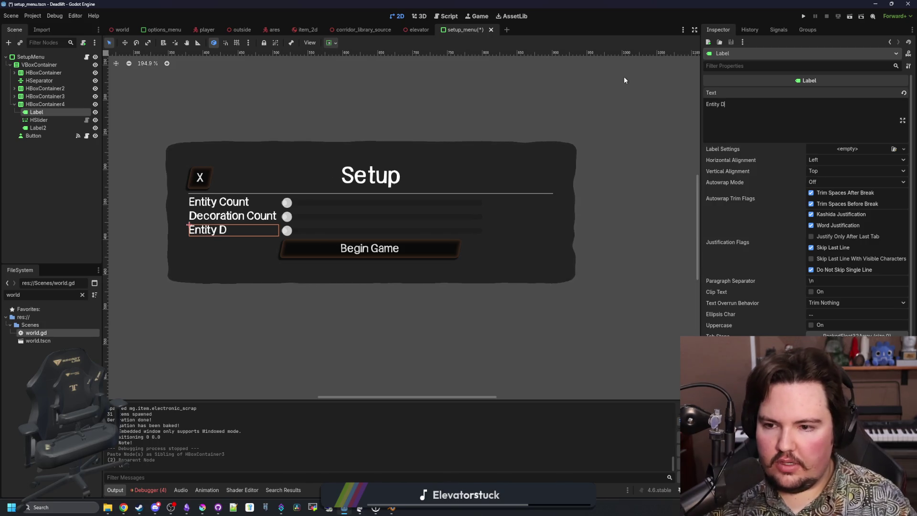
Step: Change the new slider's Setting to EntityDetectionMultiplier in the Inspector
left_click(39, 119)
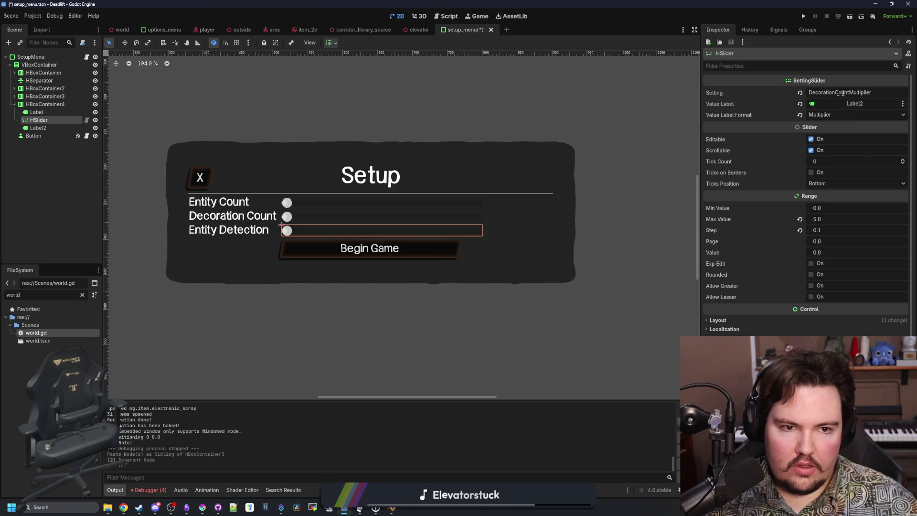
left_click_drag(834, 93, 795, 92)
type("Entity")
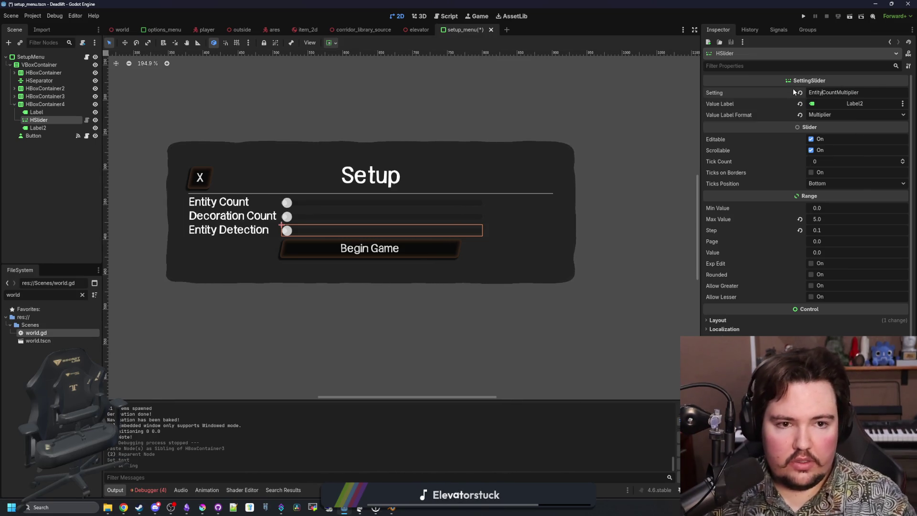
key("BackSpace")
key("BackSpace")
key("BackSpace")
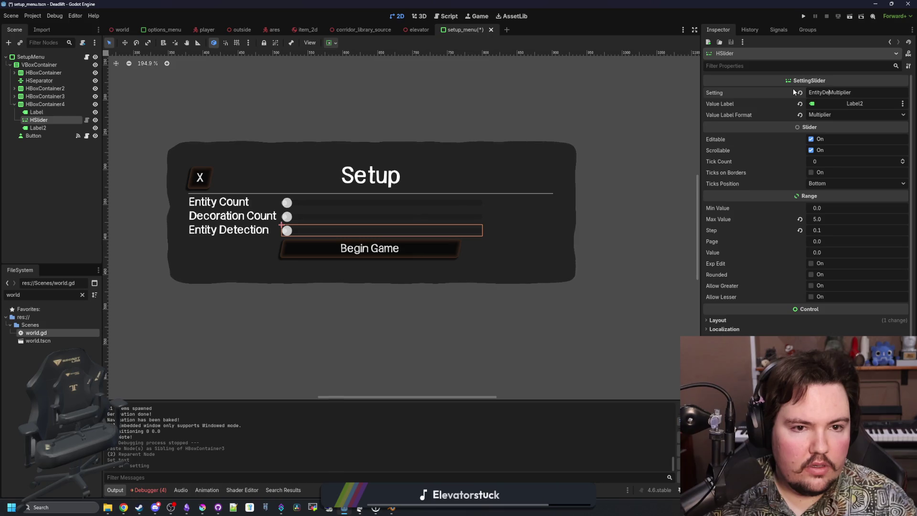
type("tection")
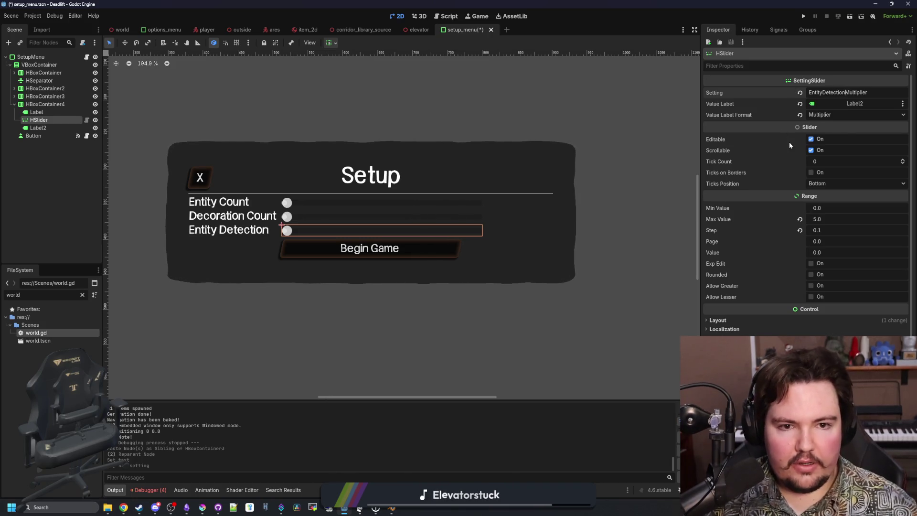
left_click(856, 112)
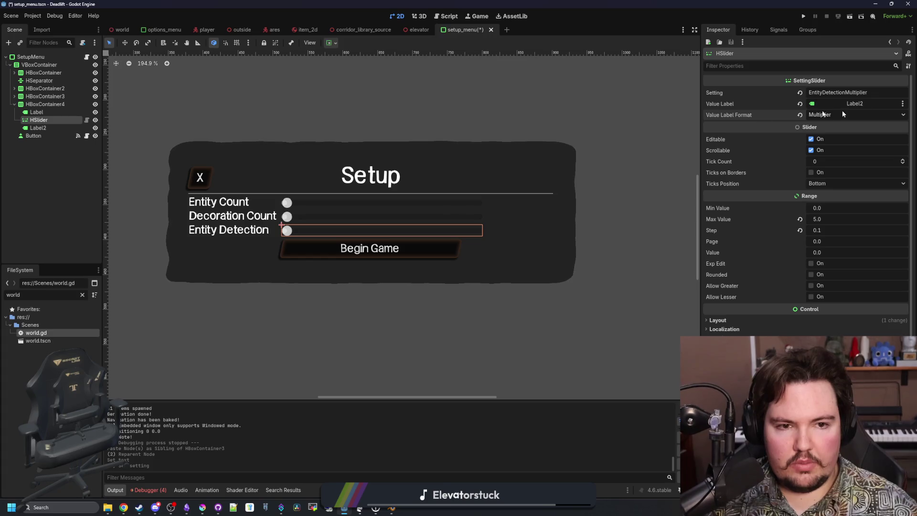
left_click(38, 128)
left_click(39, 120)
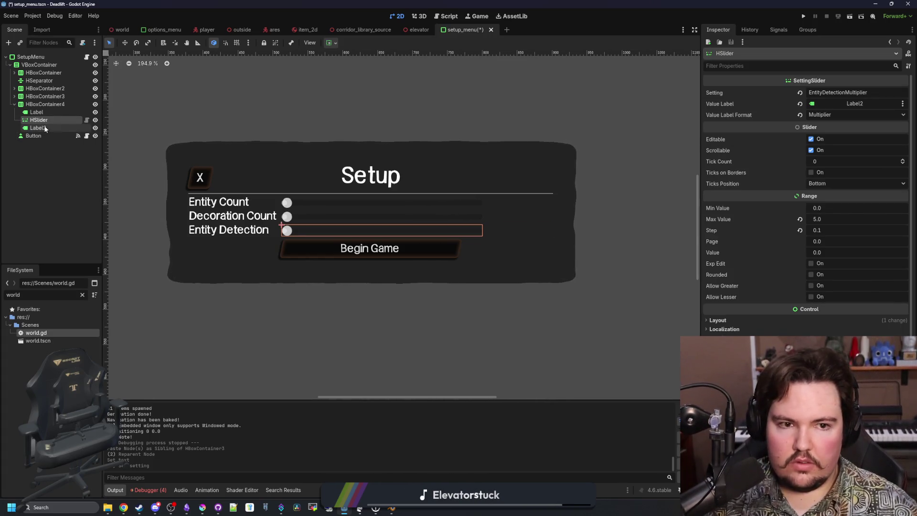
left_click(30, 152)
Step: Save the setup_menu scene
key("ctrl+s")
left_click(65, 105)
key("ctrl+s")
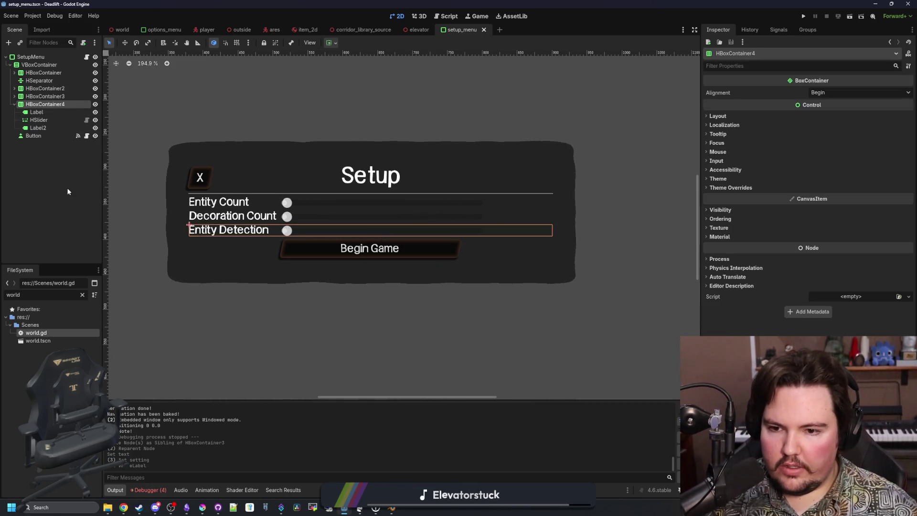
left_click(66, 192)
key("ctrl+s")
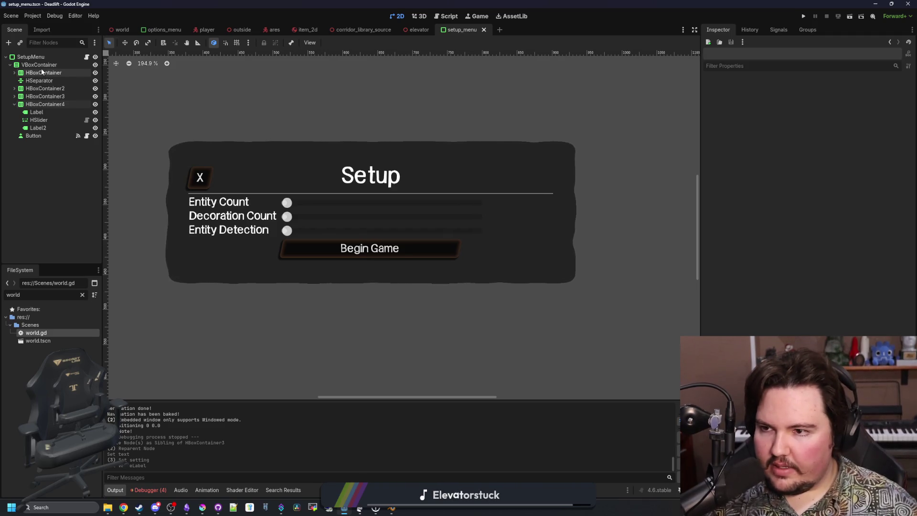
Step: Give the VBoxContainer a Separation theme constant override of 16
left_click(42, 67)
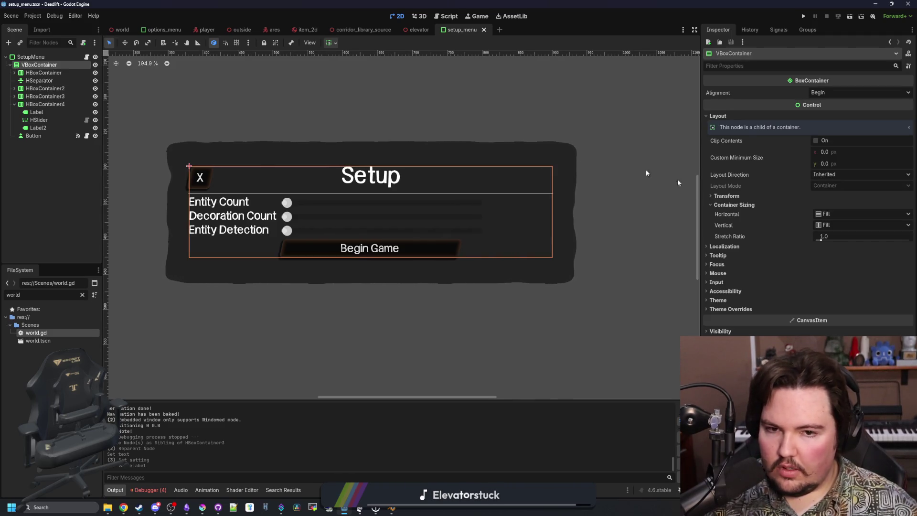
left_click(731, 309)
left_click(726, 317)
left_click(836, 327)
type("8")
key("Return")
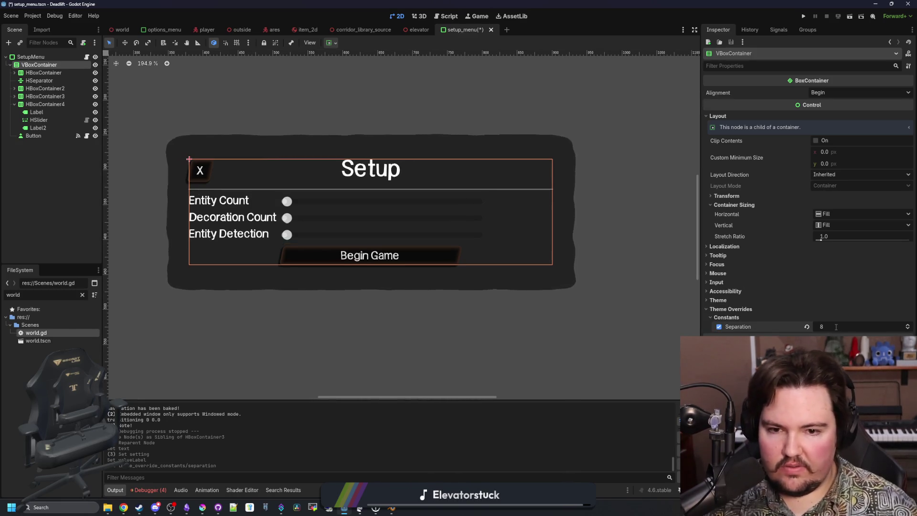
type("16")
key("Return")
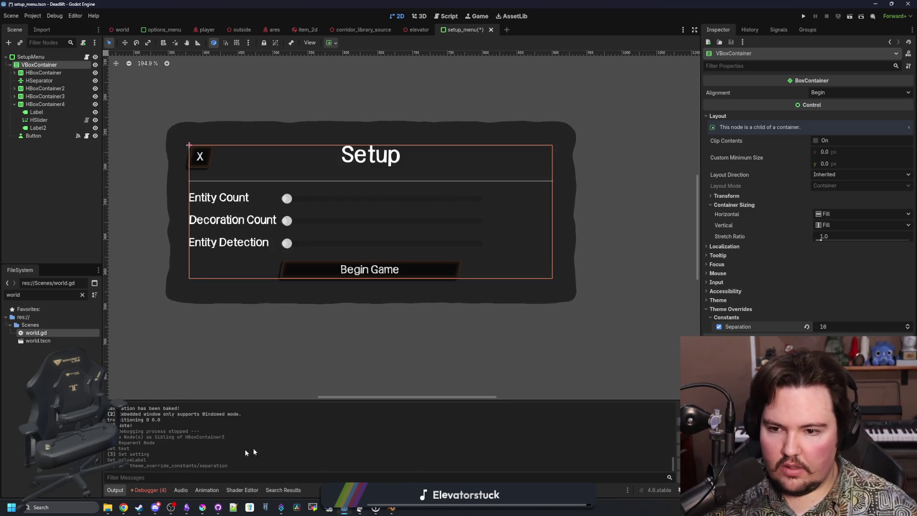
Step: Save the scene and select the Entity Detection slider
left_click(627, 340)
scroll(380, 277, "down", 4)
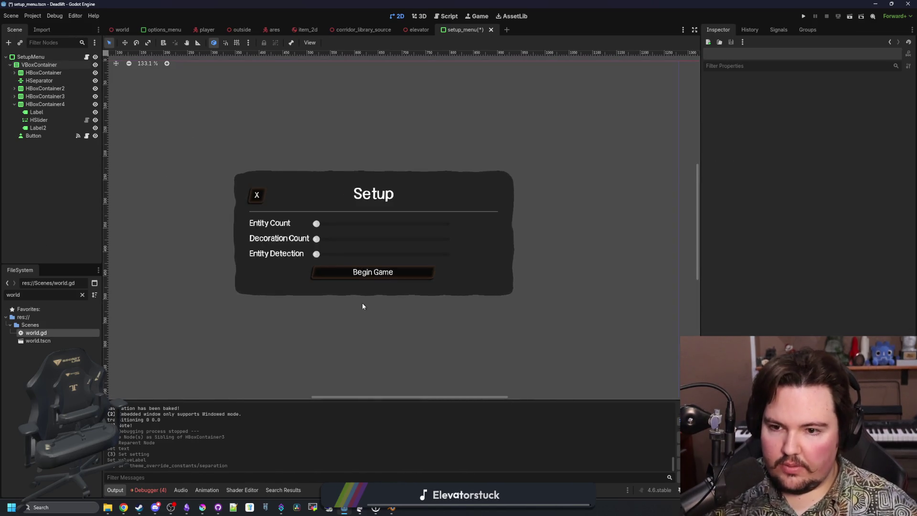
scroll(361, 306, "up", 3)
key("ctrl+s")
key("ctrl+s")
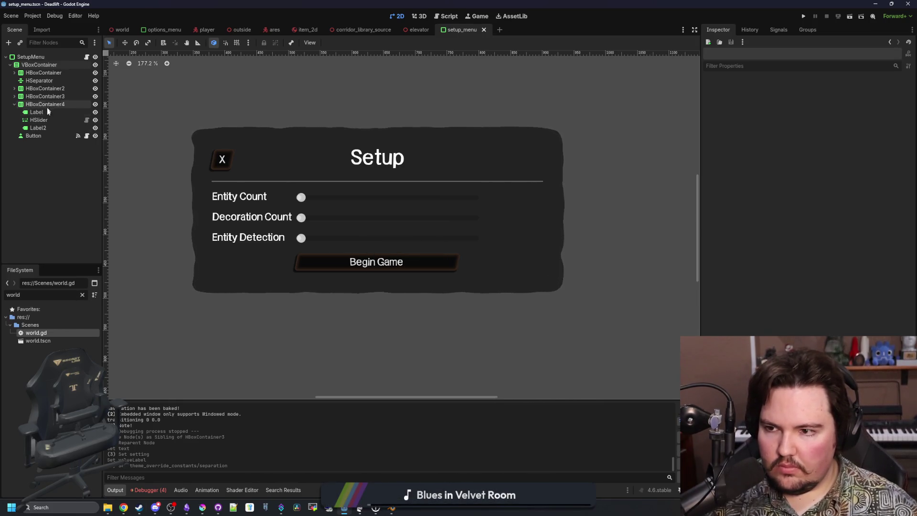
left_click(46, 120)
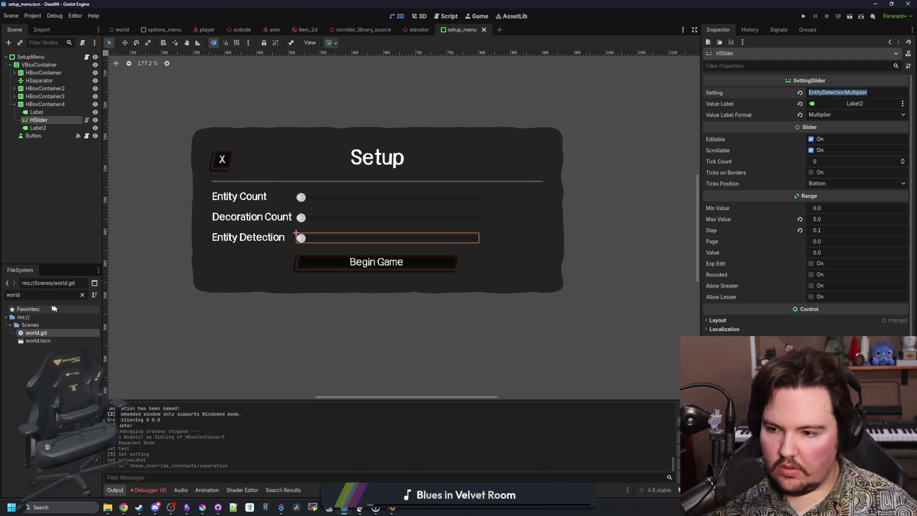
left_click(82, 295)
Step: Open global.gd and add an "EntityDetectionMultiplier": 1.0 entry to the settings dictionary
type("glob")
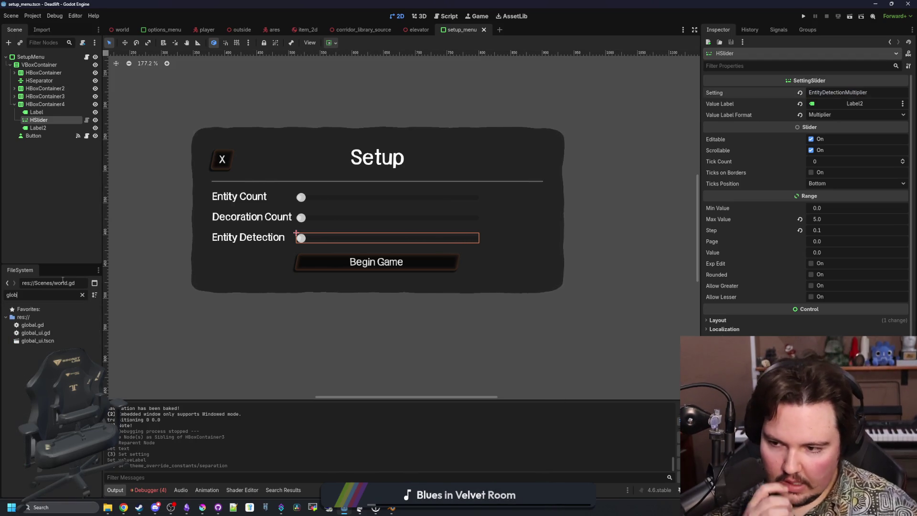
double_click(50, 324)
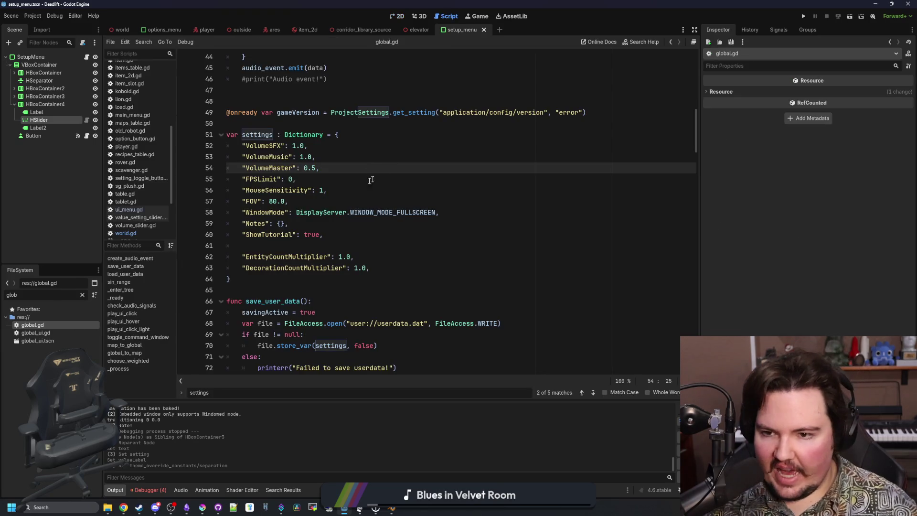
left_click(394, 266)
key("Return")
type("\"EntityDetectionMultiplier\": 1.0,")
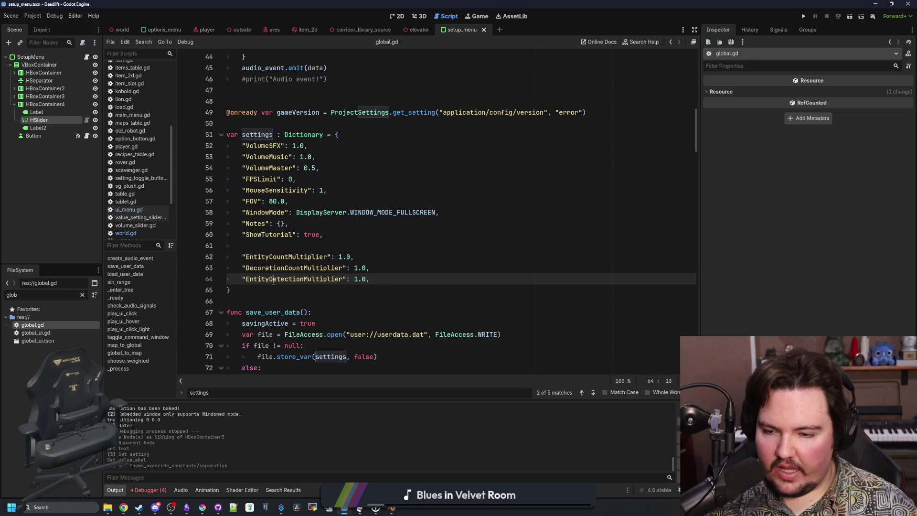
Step: Check the new EntityDetectionMultiplier key name, then open kobold.gd
double_click(274, 280)
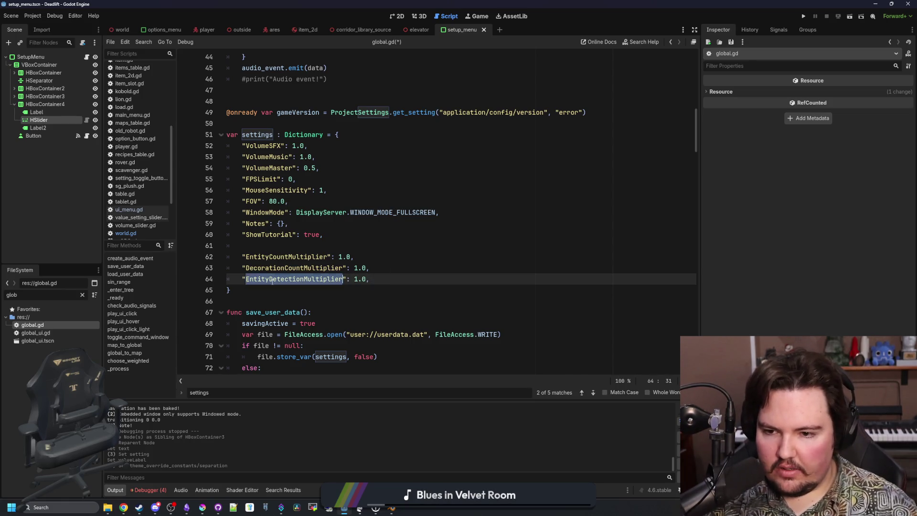
left_click(277, 289)
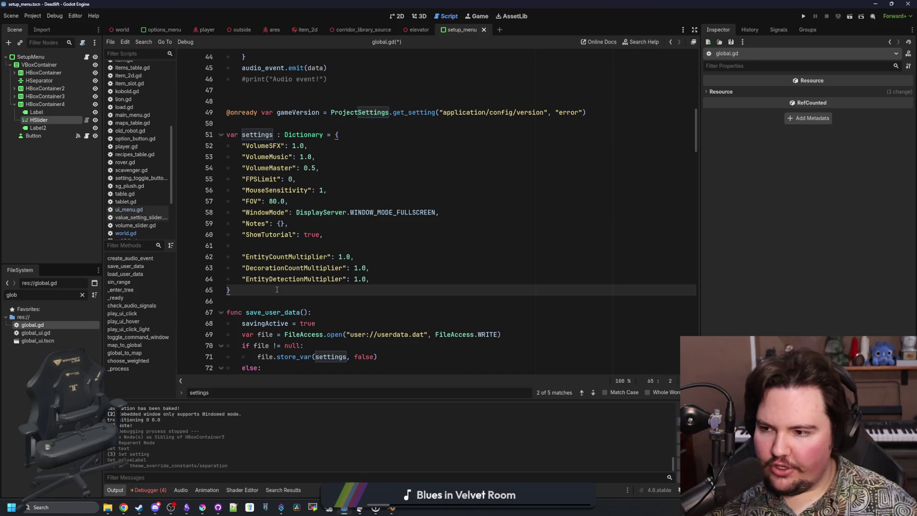
double_click(294, 279)
left_click(294, 287)
double_click(294, 279)
left_click(294, 288)
double_click(304, 279)
left_click(282, 290)
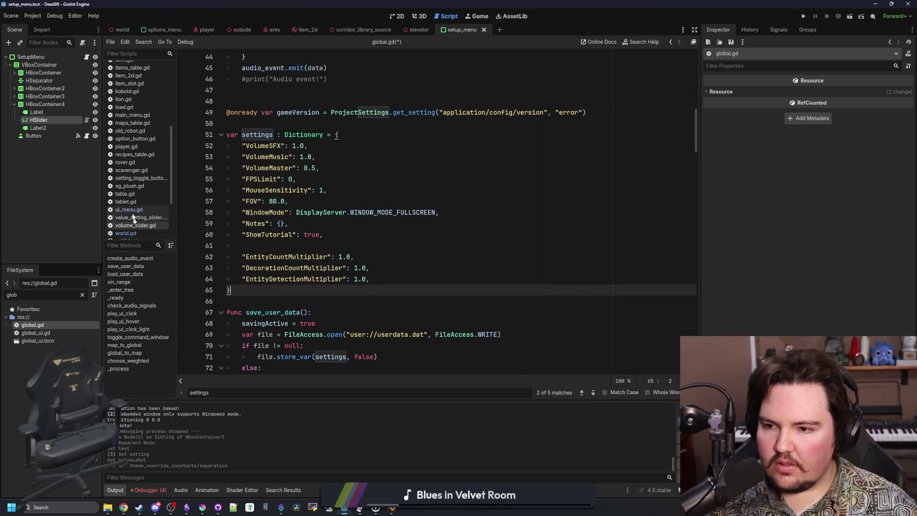
left_click(133, 92)
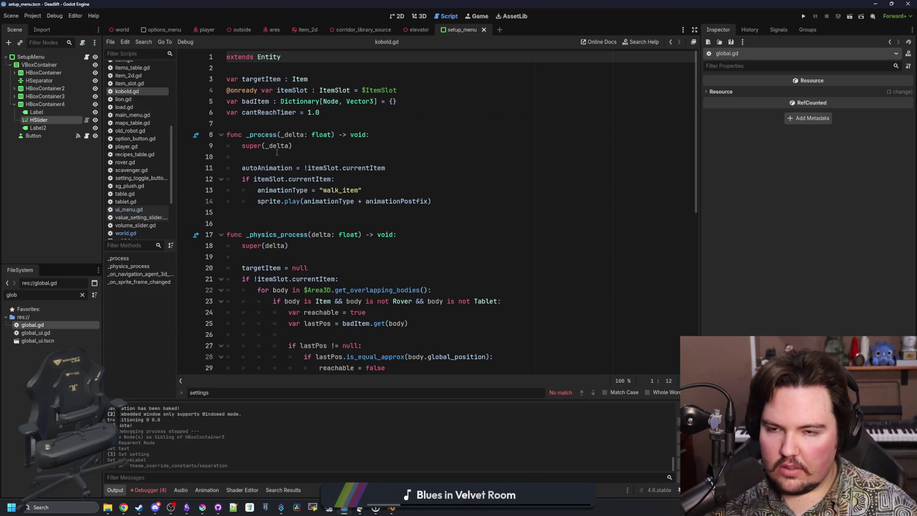
Step: Open the parent Entity script (entity.gd) and search it for 'range'
left_click(271, 57, "ctrl")
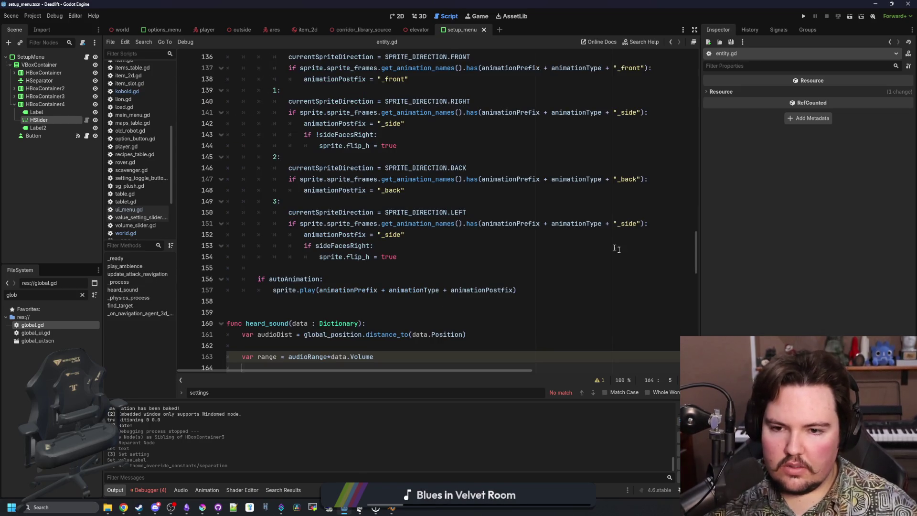
scroll(483, 261, "up", 2)
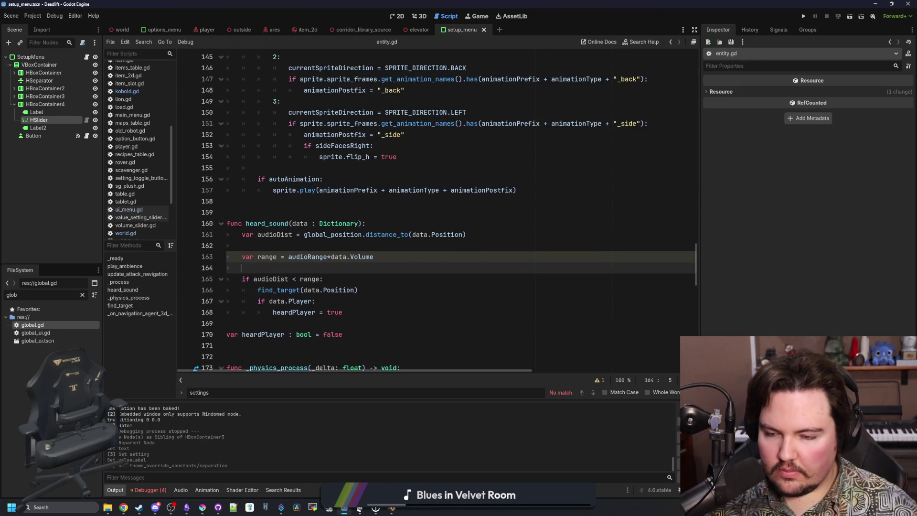
left_click(487, 226)
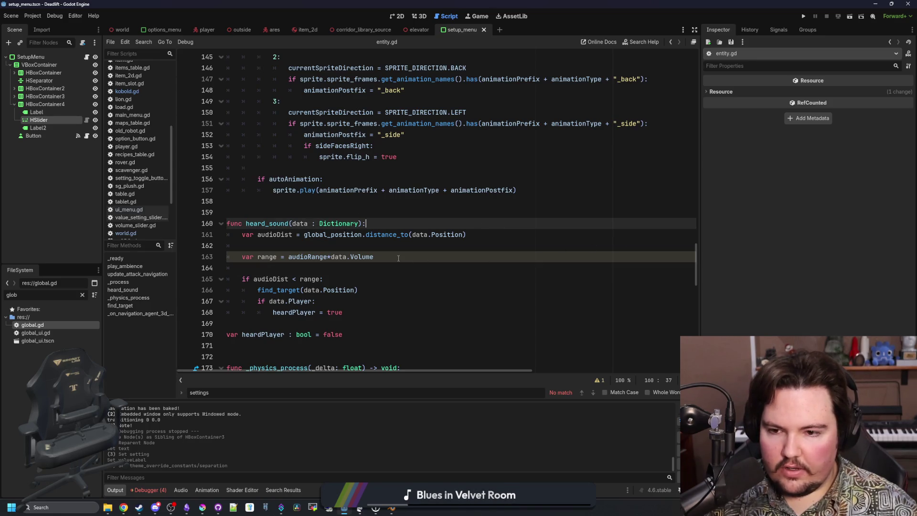
left_click(313, 246)
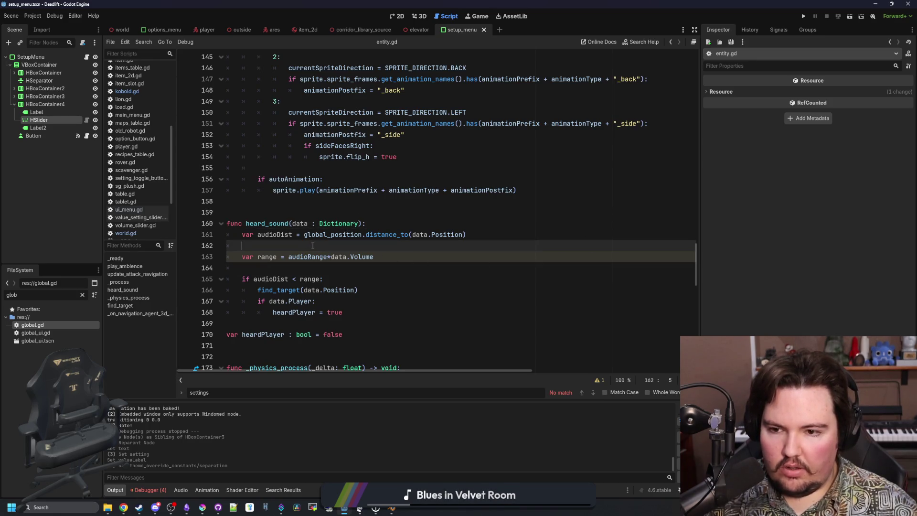
scroll(309, 246, "down", 2)
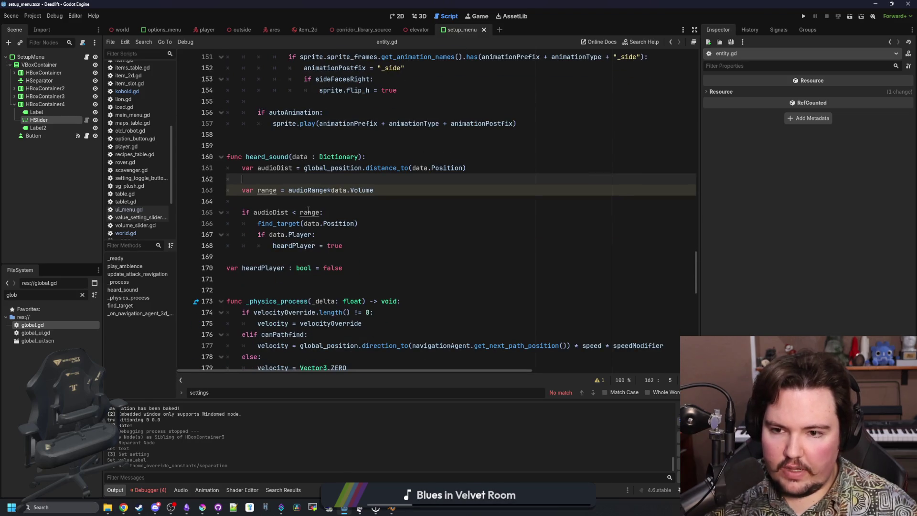
scroll(308, 210, "up", 4)
left_click(584, 237)
key("ctrl+f")
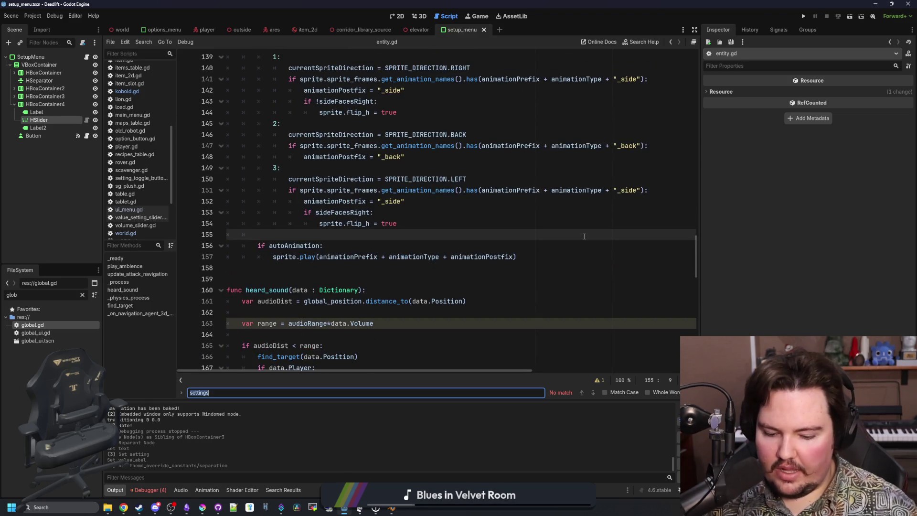
type("range")
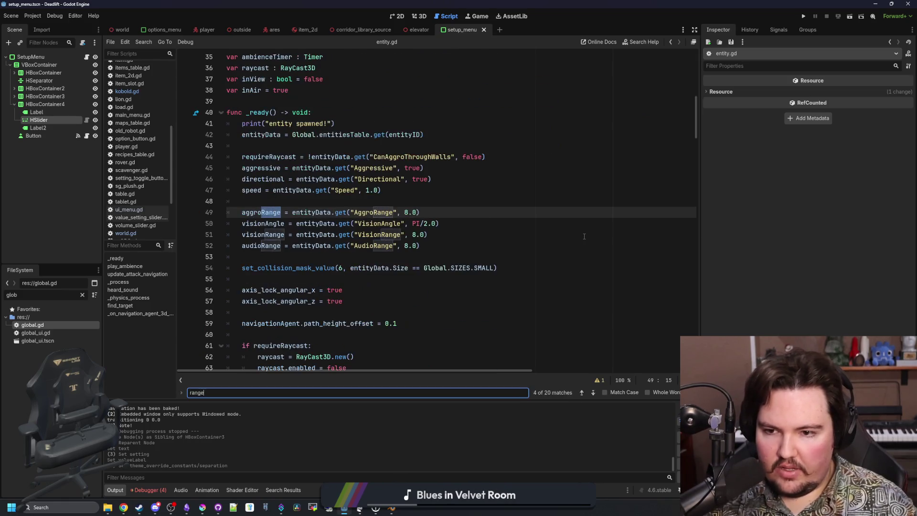
Step: Append * Global.settings["EntityDetectionMultiplier"] to the visionRange line
left_click(462, 209)
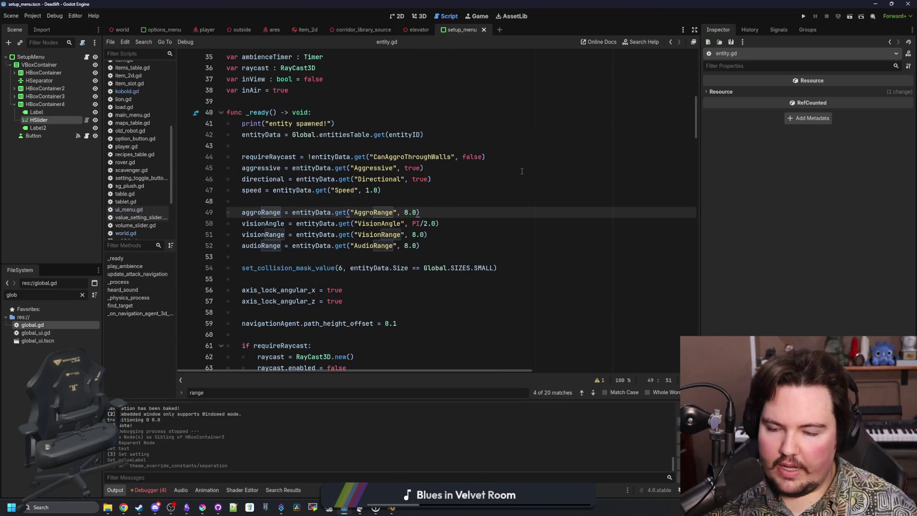
key("Down")
key("Down")
key("Down")
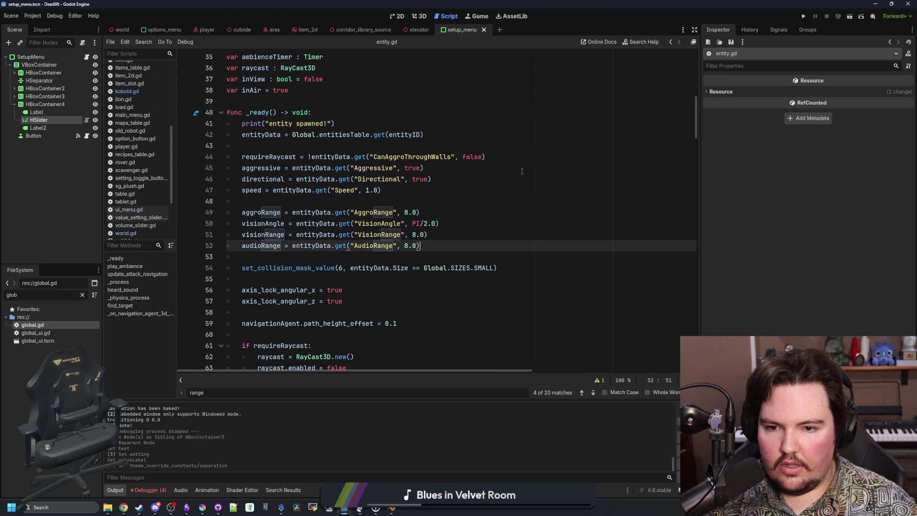
left_click(440, 236)
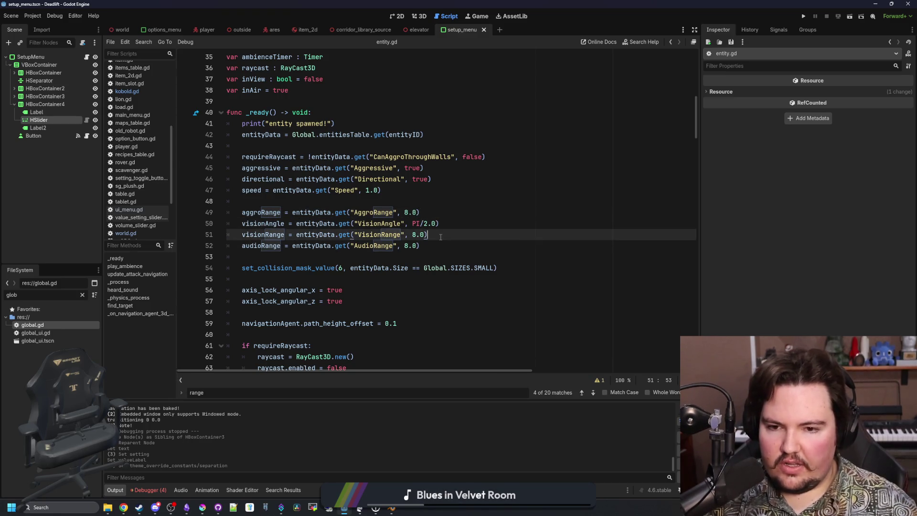
type(" * EntityDetectionMultiplier")
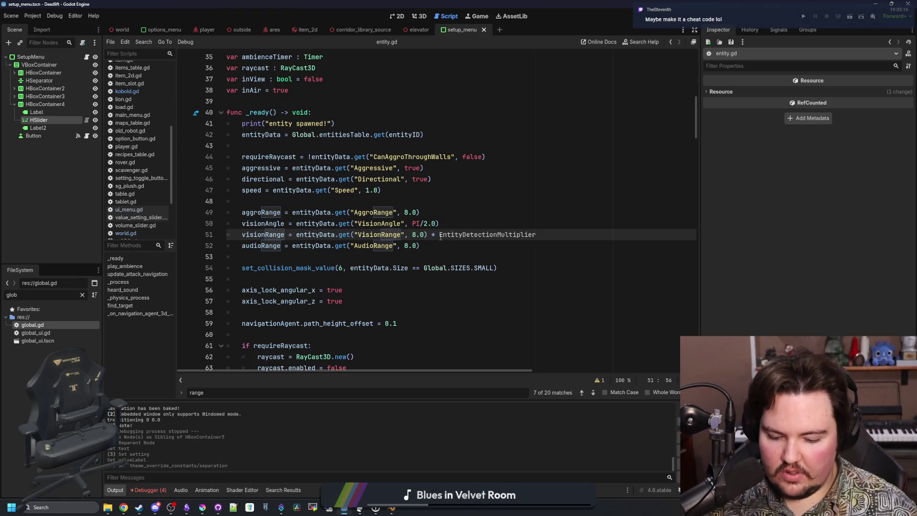
type("Global.settomgs")
key("BackSpace")
key("BackSpace")
key("BackSpace")
type("ings[")
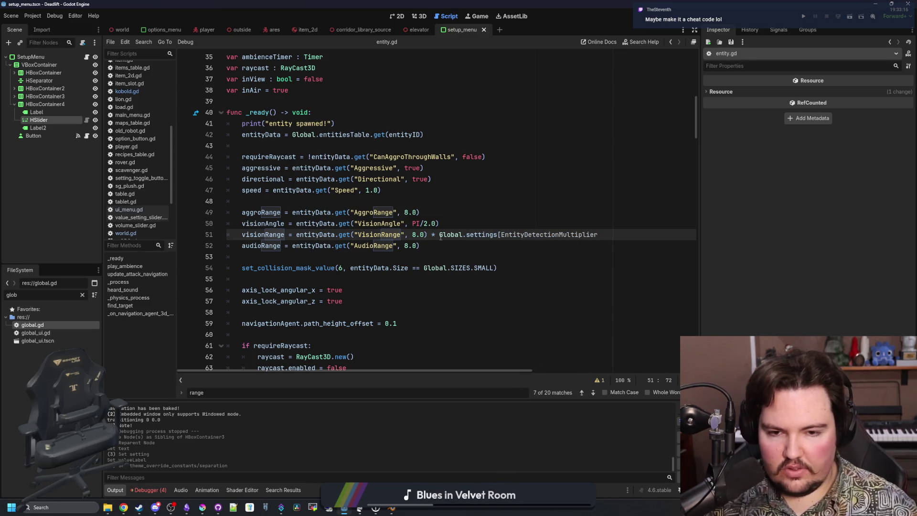
type("\"")
type("\"]")
Step: Add the same multiplier to audioRange, save entity.gd, and relaunch the game
mouse_move(611, 234)
left_mouse_down()
mouse_move(453, 224)
mouse_move(432, 235)
left_mouse_up()
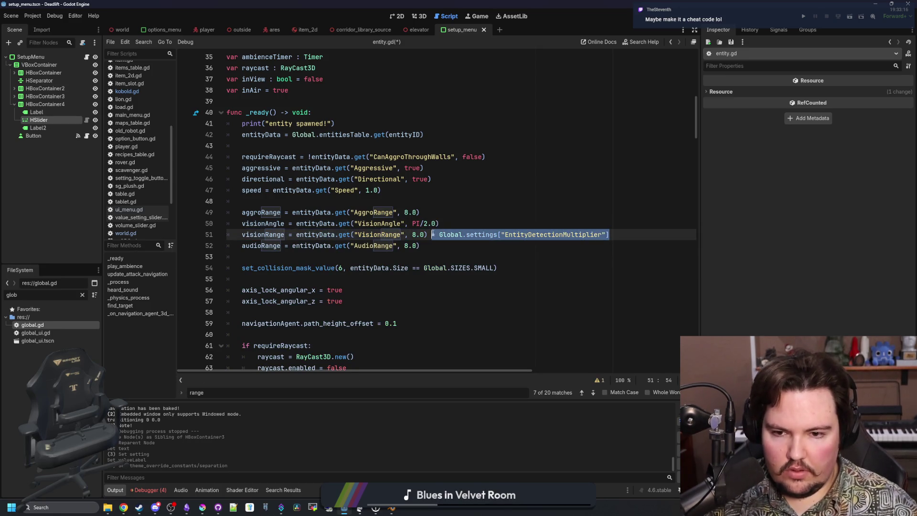
key("ctrl+c")
left_click(449, 246)
key("ctrl+v")
left_click(456, 225)
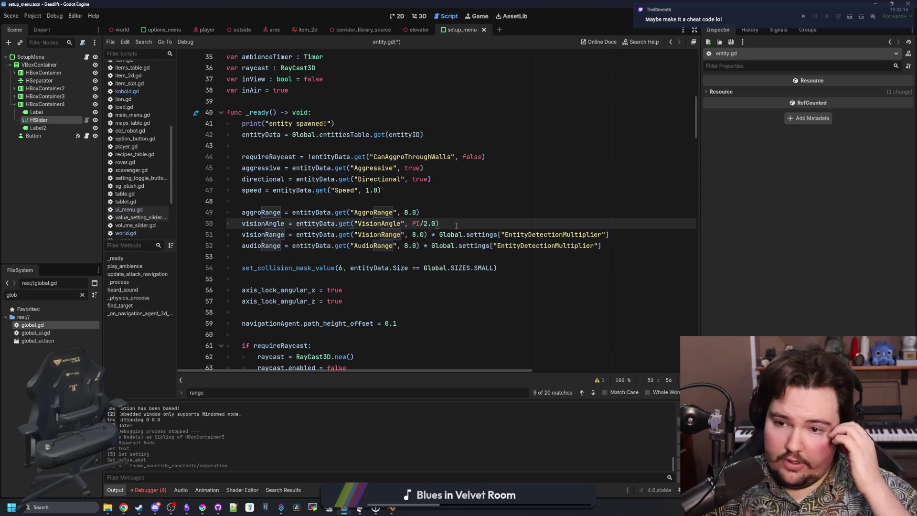
left_click(421, 206)
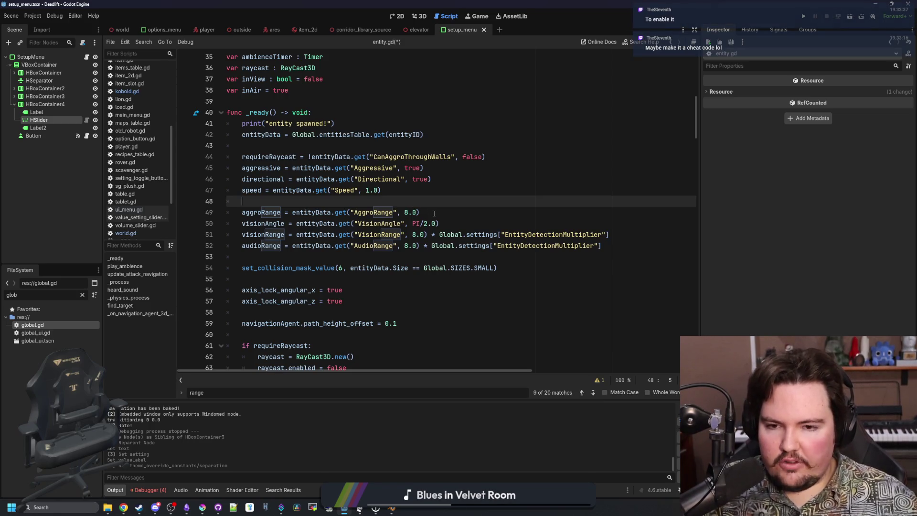
left_click_drag(597, 244, 422, 243)
left_click(308, 201)
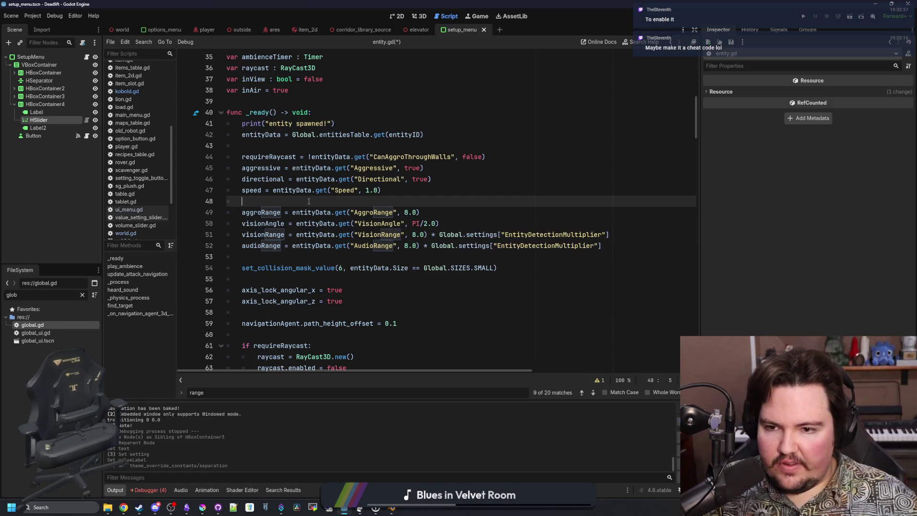
key("ctrl+s")
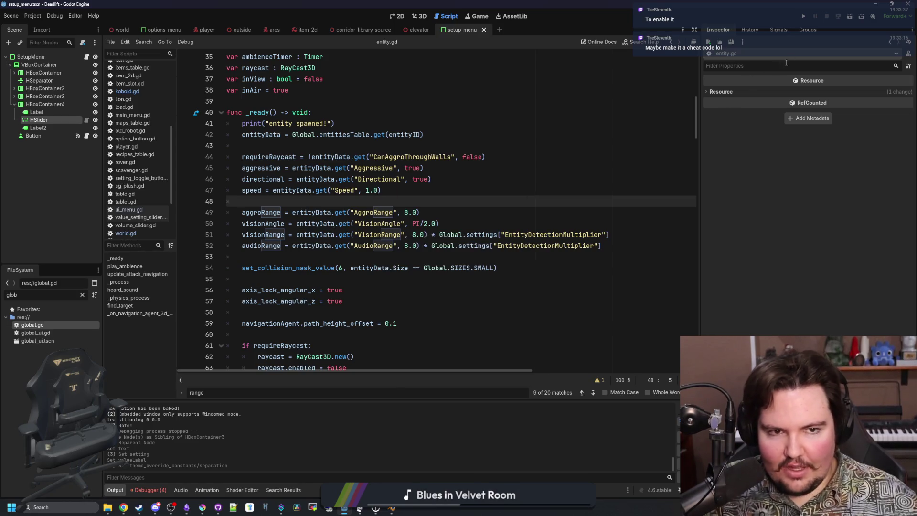
left_click(806, 18)
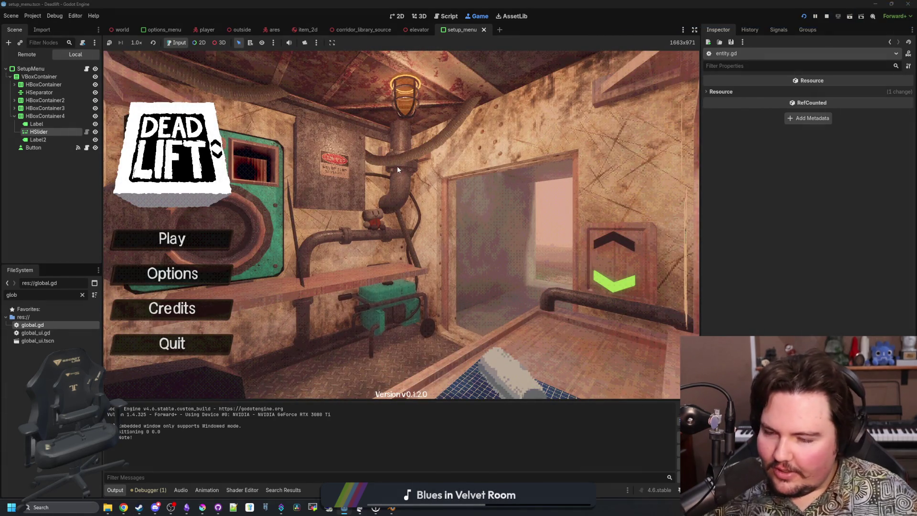
Step: Open the Setup panel from the title menu and set Entity Count and Decoration Count to x1.0
left_click(183, 238)
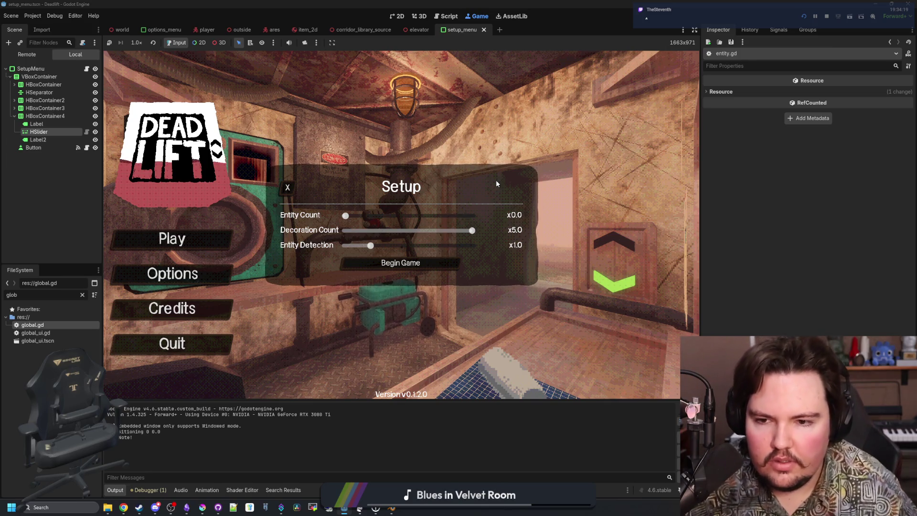
left_click_drag(345, 215, 372, 217)
left_click_drag(472, 230, 370, 231)
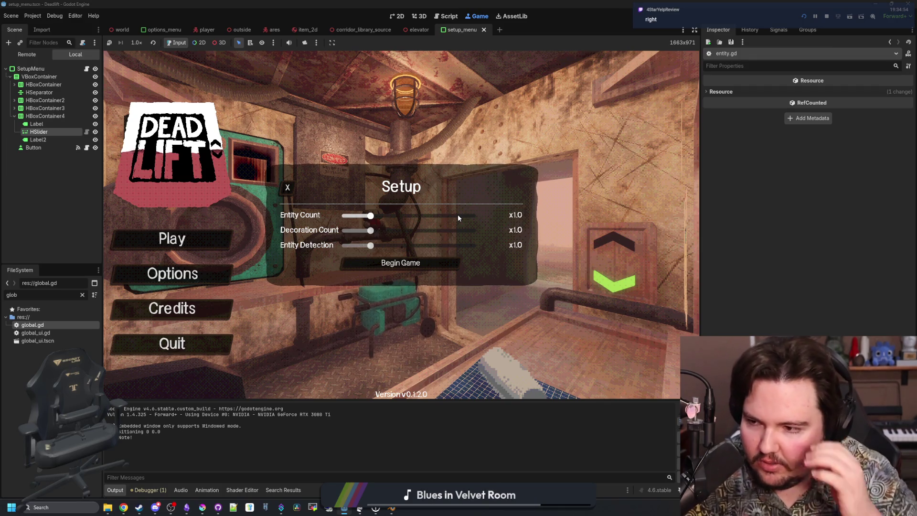
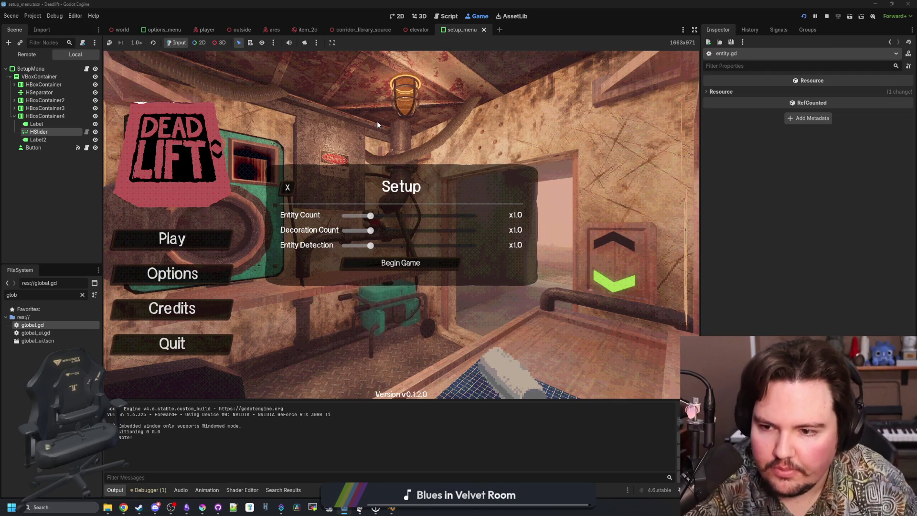
Step: Filter the FileSystem for 'dea' and open death_menu.tscn in the 2D editor
left_click(288, 187)
double_click(68, 294)
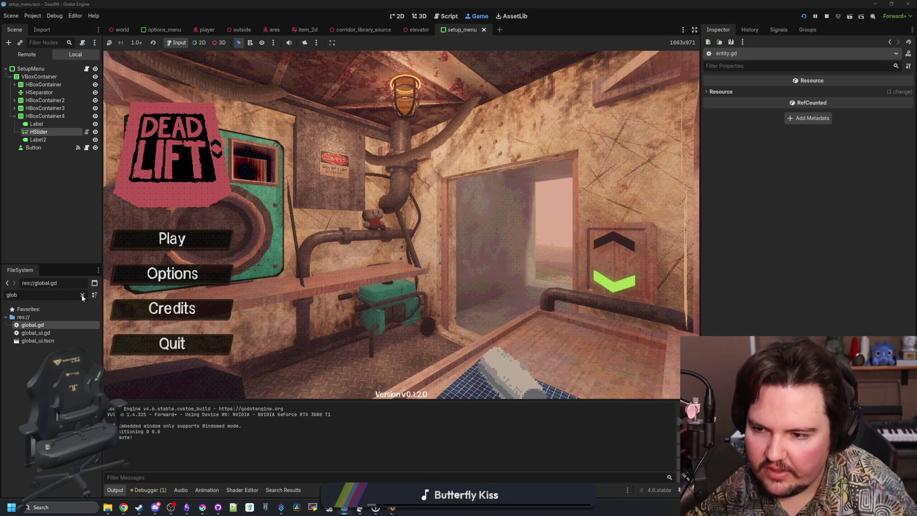
type("dea")
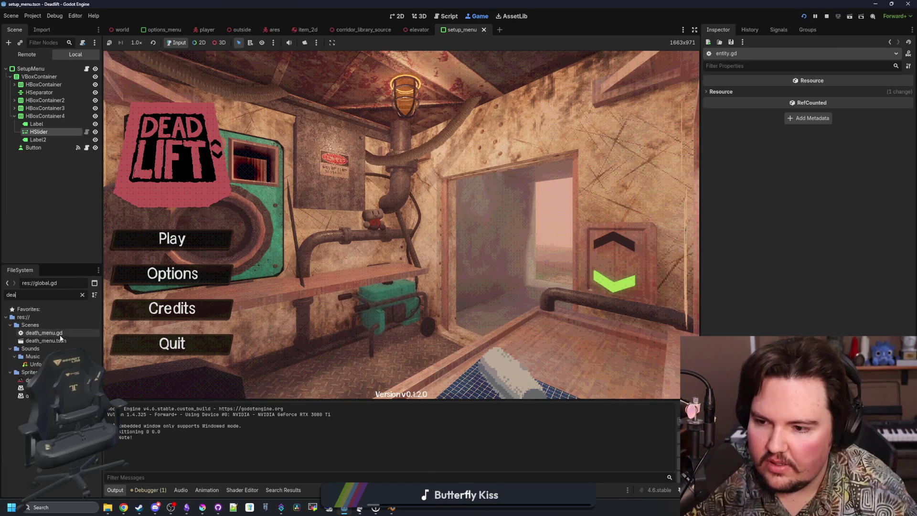
double_click(46, 340)
left_click(400, 16)
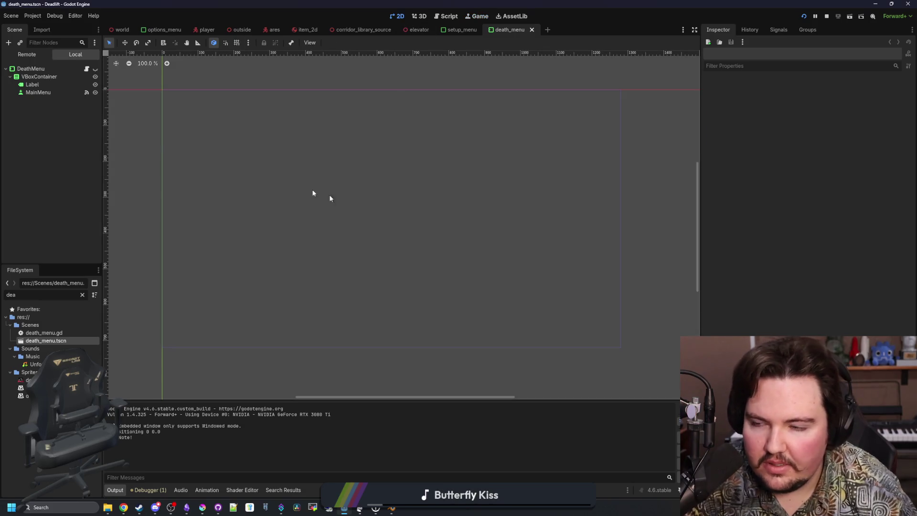
Step: Make DeathMenu visible in the editor and open its script below the extends line
left_click(95, 69)
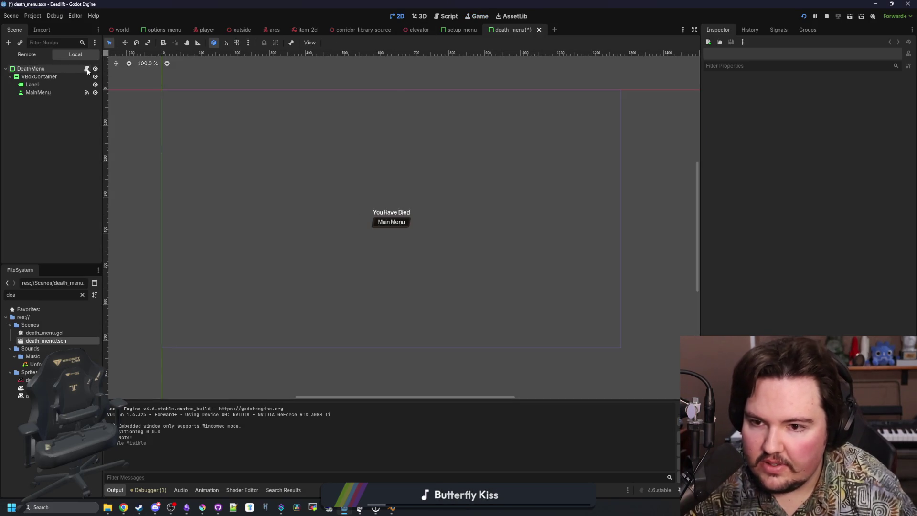
left_click(87, 70)
left_click(310, 69)
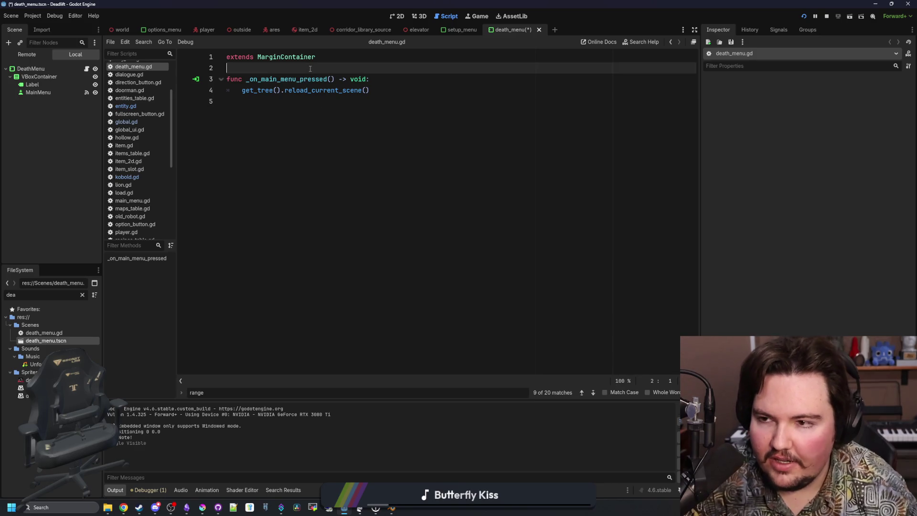
key("Return")
key("Return")
key("Up")
Step: Add func _ready() -> void: visible = false to death_menu.gd, save, and return to 2D
type("func _r")
key("Return")
key("Return")
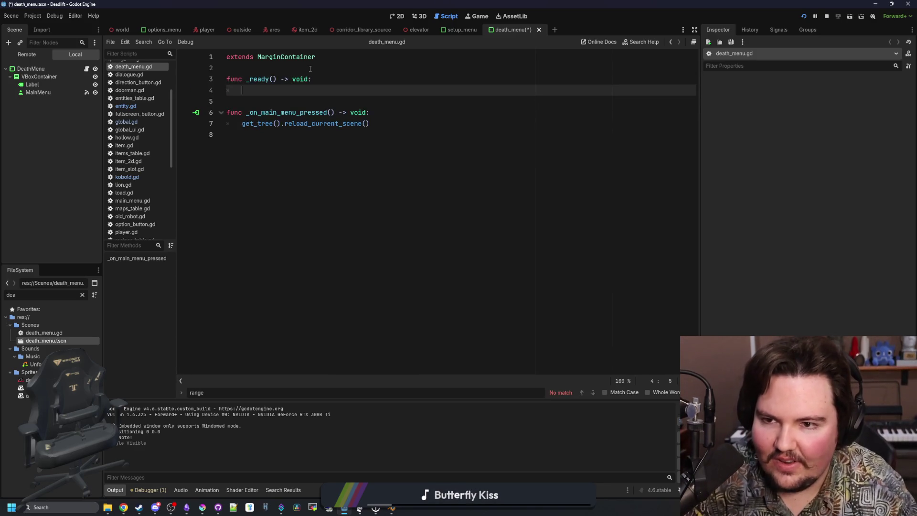
type("sible = faklse")
key("BackSpace")
type("lse")
key("Return")
key("BackSpace")
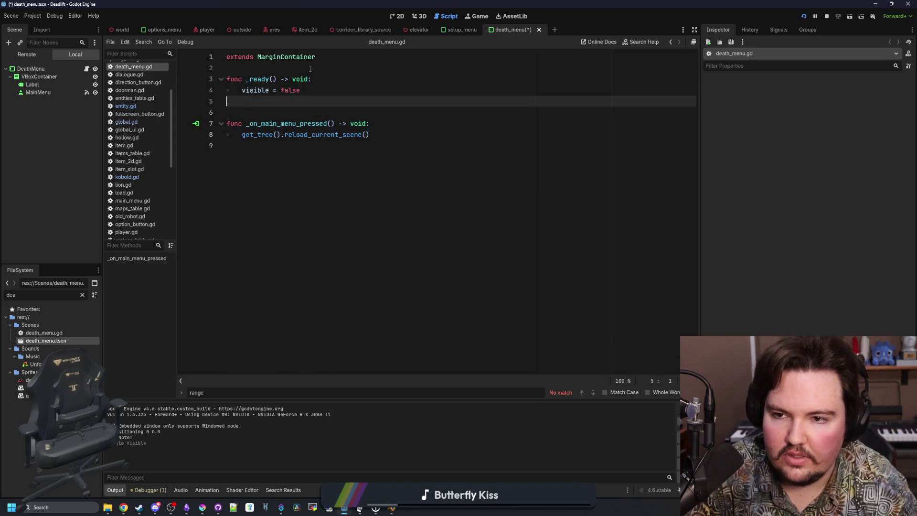
key("ctrl+s")
left_click(396, 17)
scroll(401, 206, "up", 5)
scroll(400, 206, "down", 5)
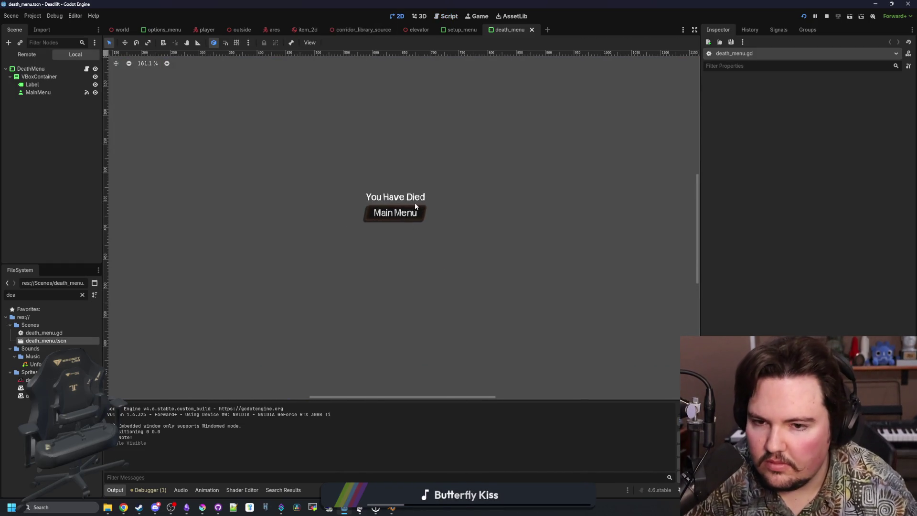
Step: Change the DeathMenu root node's type to PanelContainer and save death_menu.tscn
left_click(35, 70)
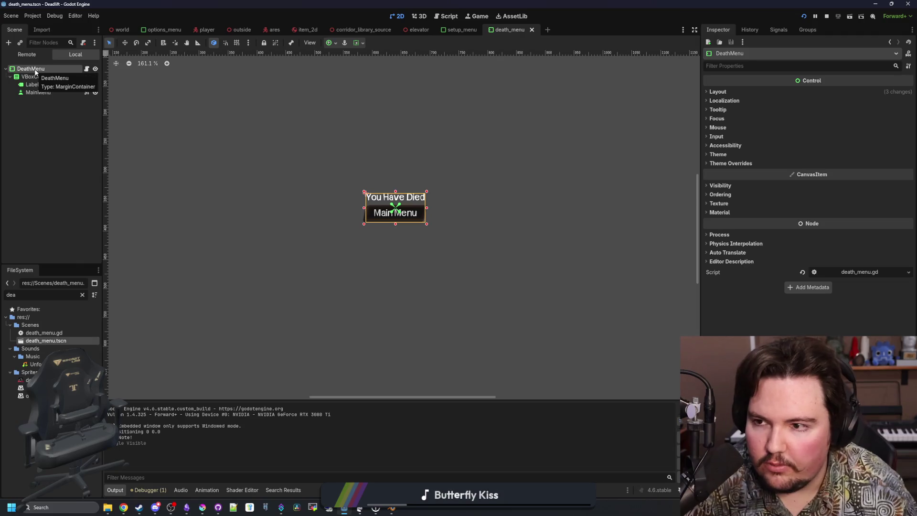
right_click(35, 72)
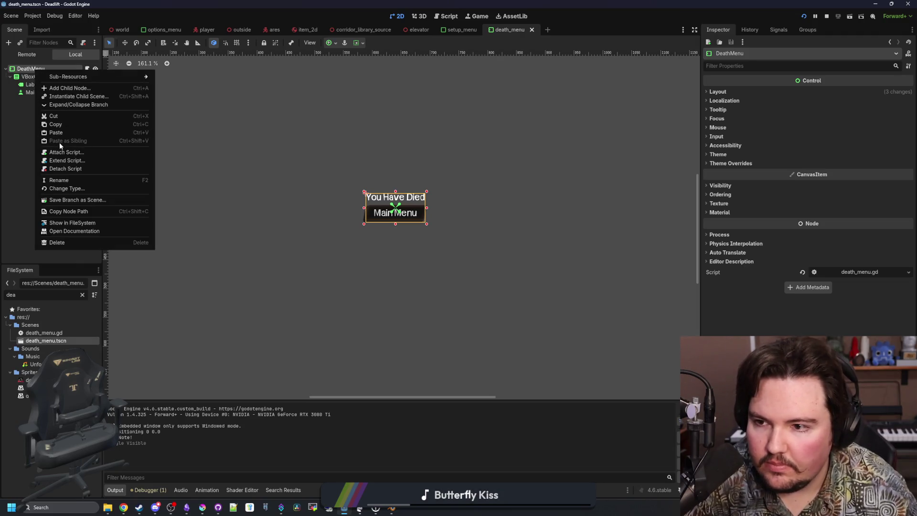
left_click(75, 189)
type("panel")
key("Down")
key("Down")
key("Return")
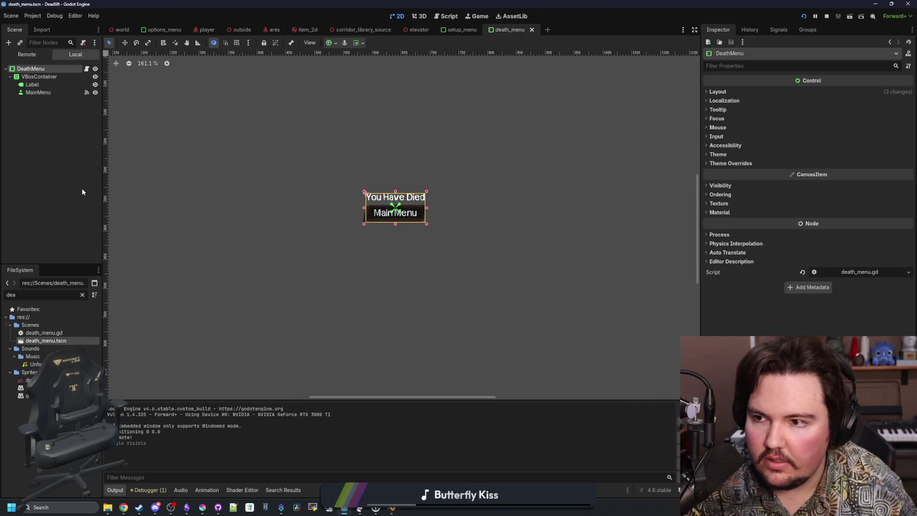
left_click(405, 176)
scroll(409, 172, "up", 6)
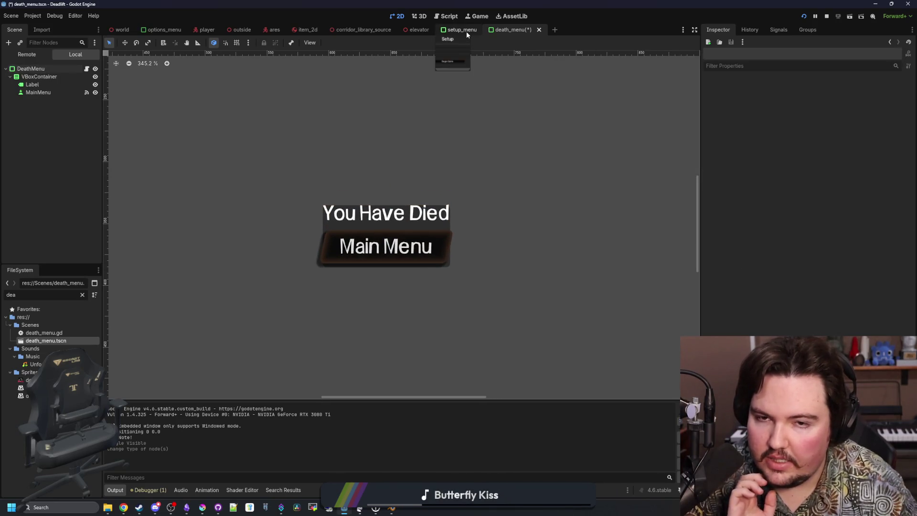
key("ctrl+s")
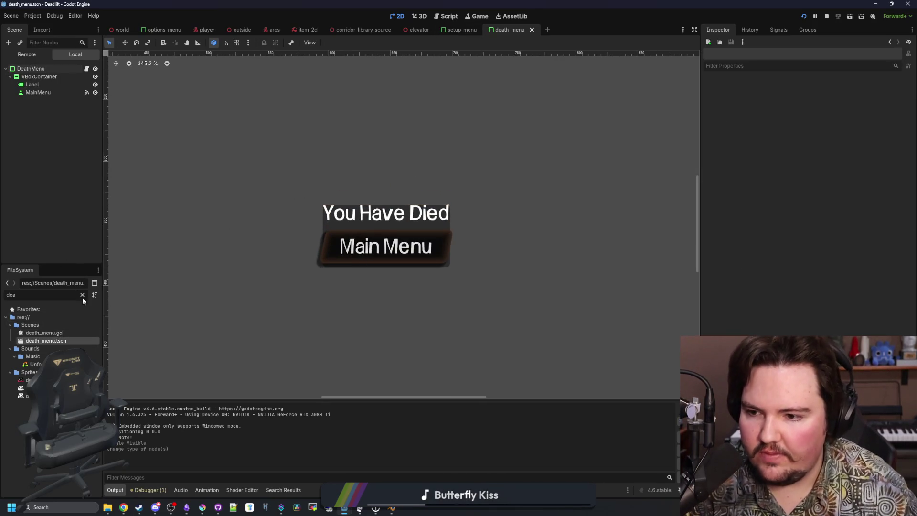
left_click(82, 294)
Step: Open options_menu.tscn and copy its root's Panel StyleBoxFlat style
type("options")
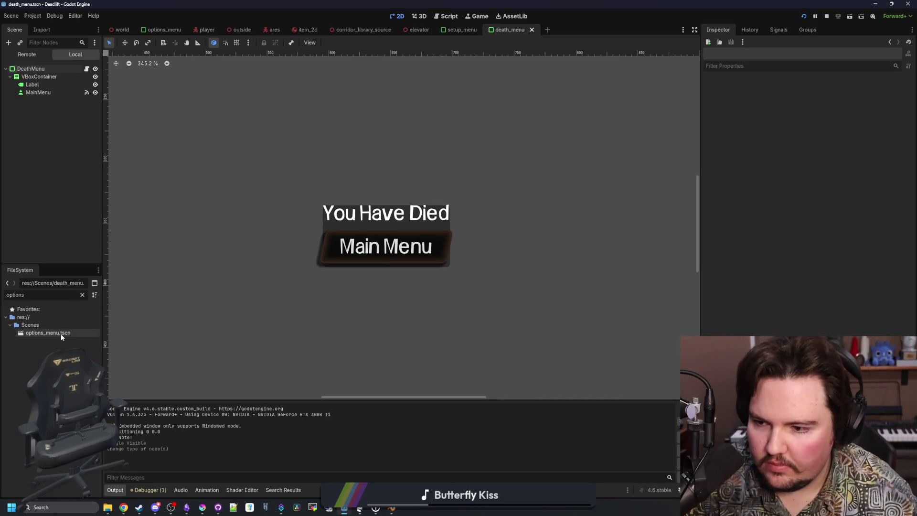
double_click(61, 333)
left_click(52, 69)
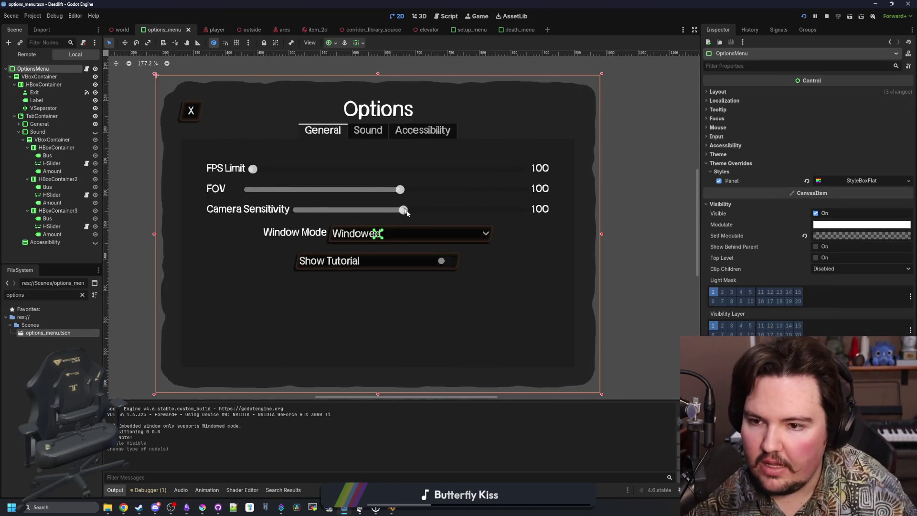
scroll(368, 189, "down", 3)
scroll(368, 189, "up", 2)
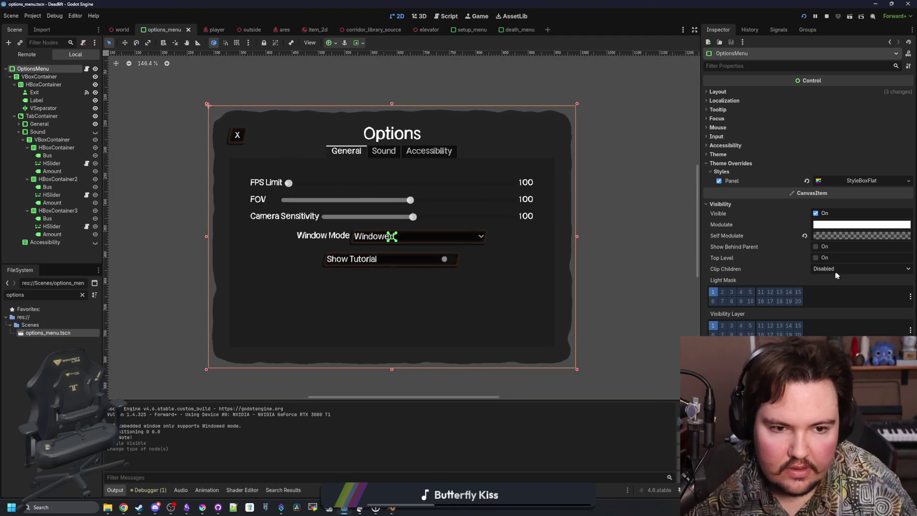
right_click(847, 180)
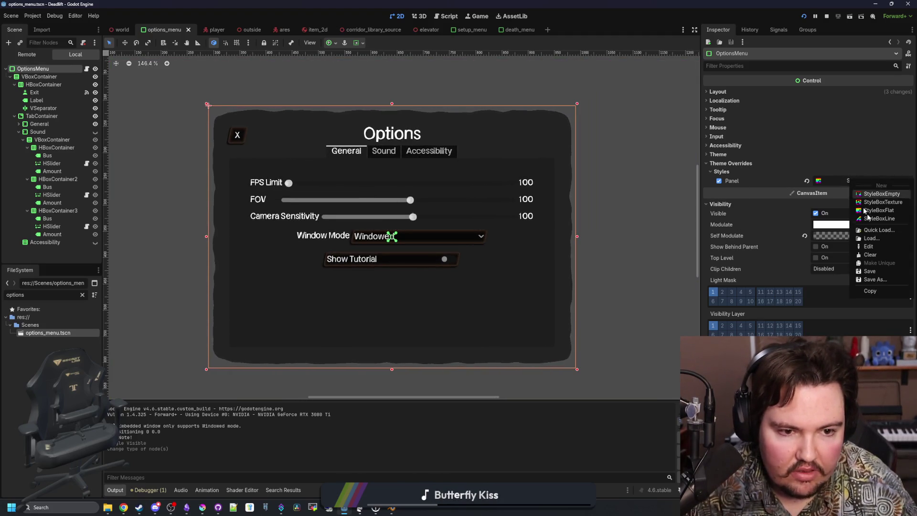
left_click(881, 285)
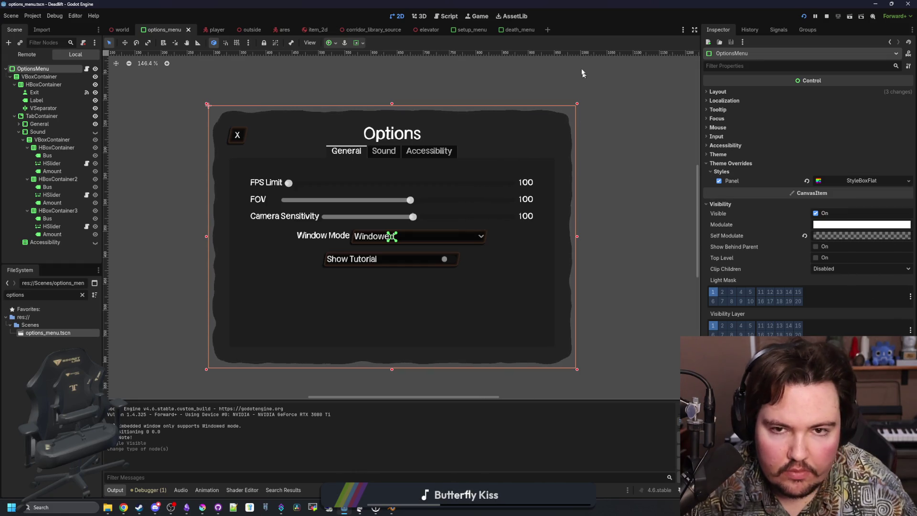
Step: Paste the copied StyleBoxFlat into DeathMenu's Theme Overrides > Styles > Panel slot
left_click(518, 30)
left_click(732, 164)
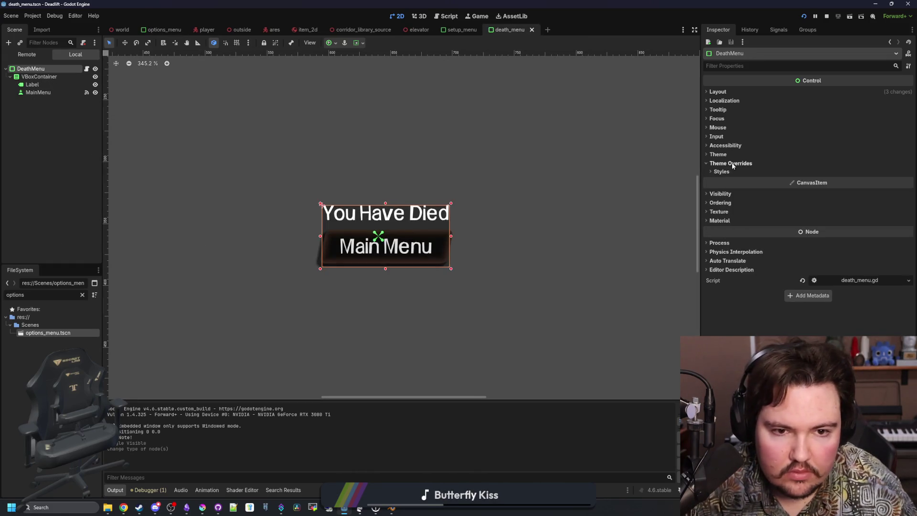
left_click(722, 172)
right_click(849, 180)
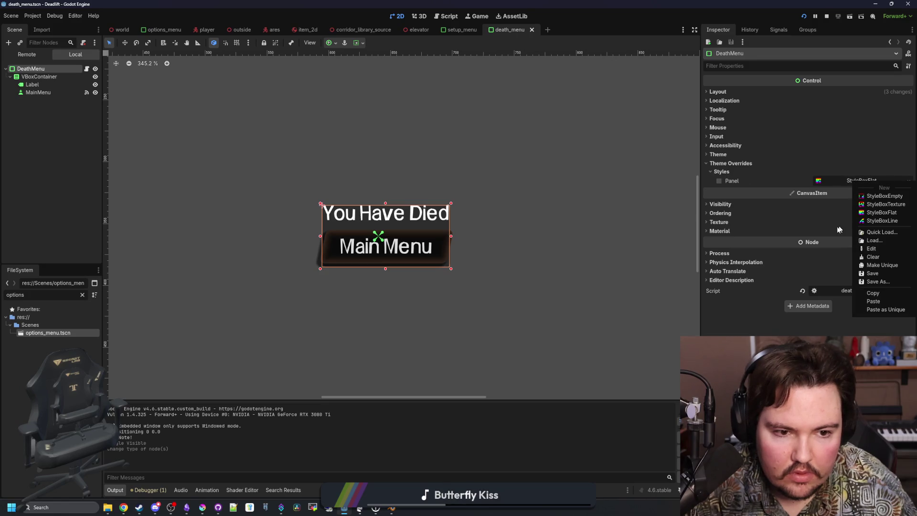
left_click(873, 301)
left_click(462, 30)
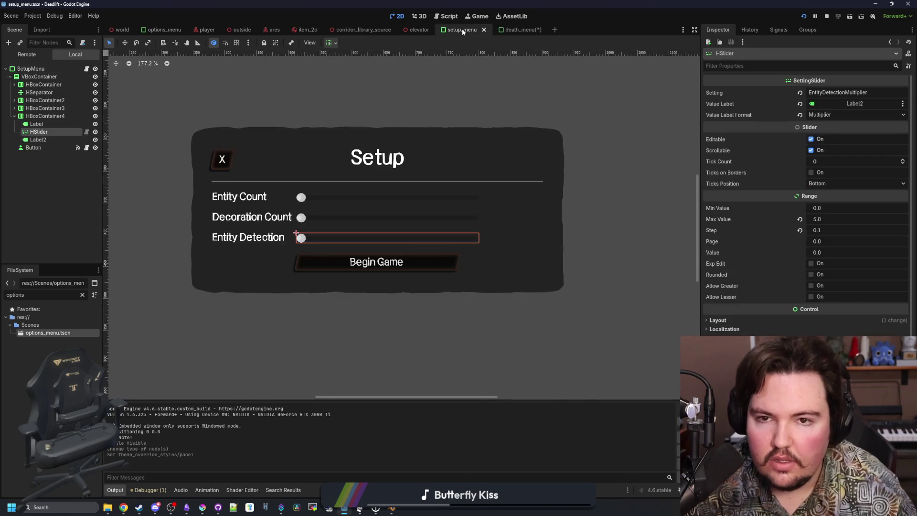
Step: Paste the wobbly_ui material into DeathMenu's empty Material slot
left_click(33, 69)
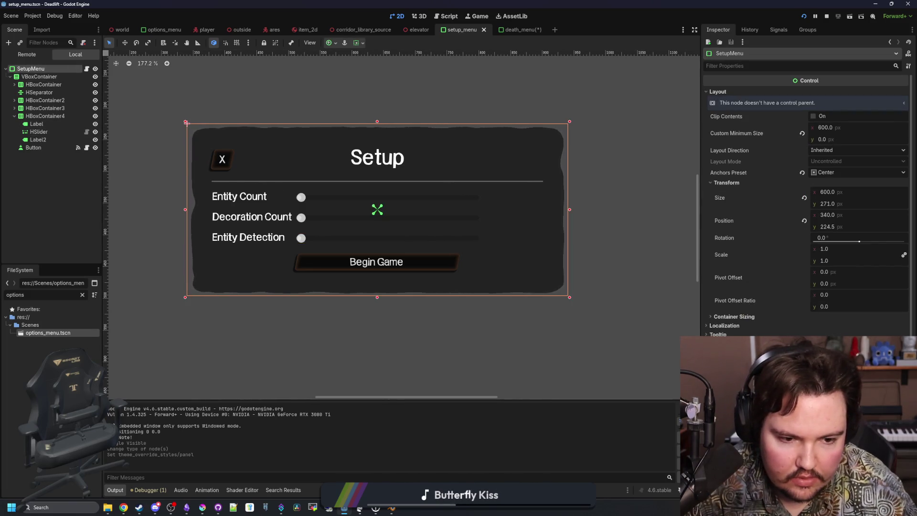
left_click(518, 30)
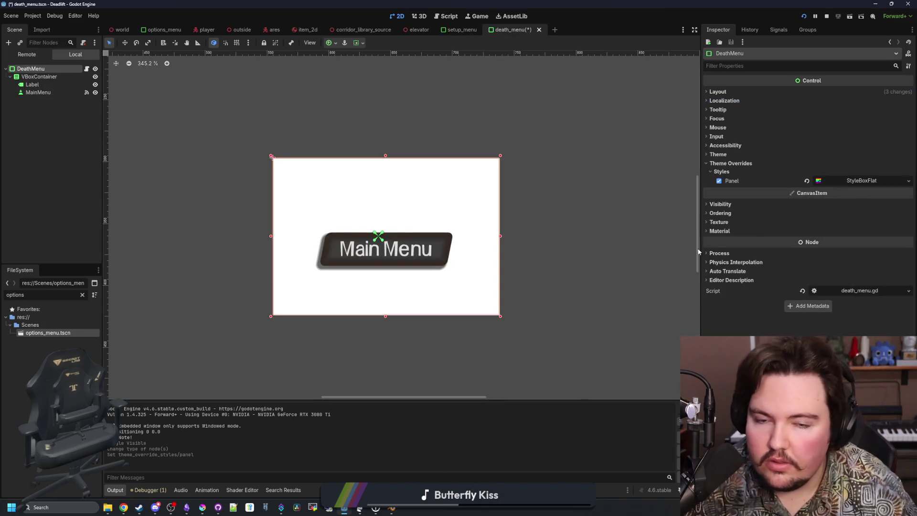
left_click(719, 231)
left_click(865, 242)
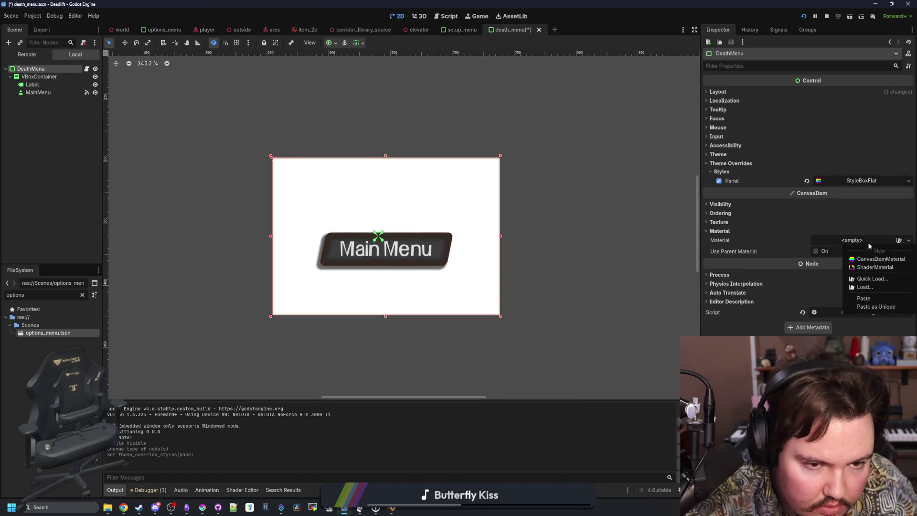
left_click(866, 299)
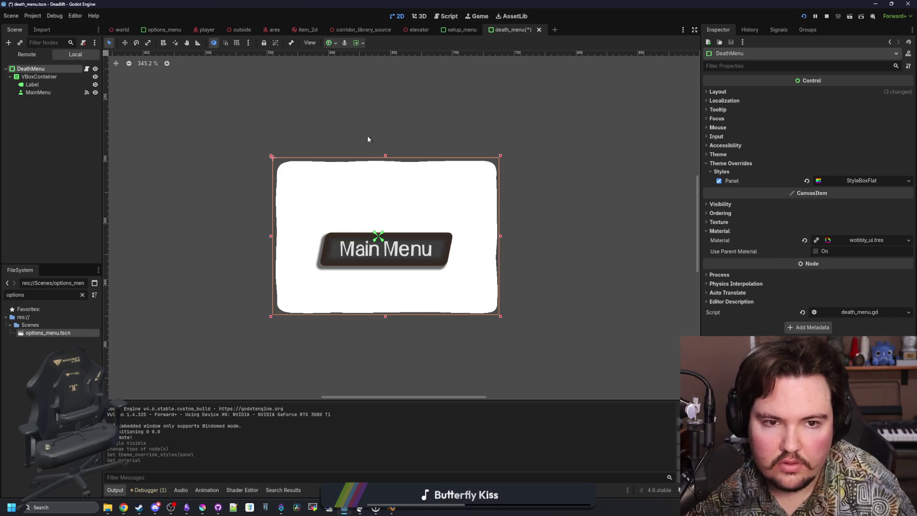
Step: Change DeathMenu's Self Modulate colour so the panel renders dark, then save death_menu.tscn
left_click(461, 30)
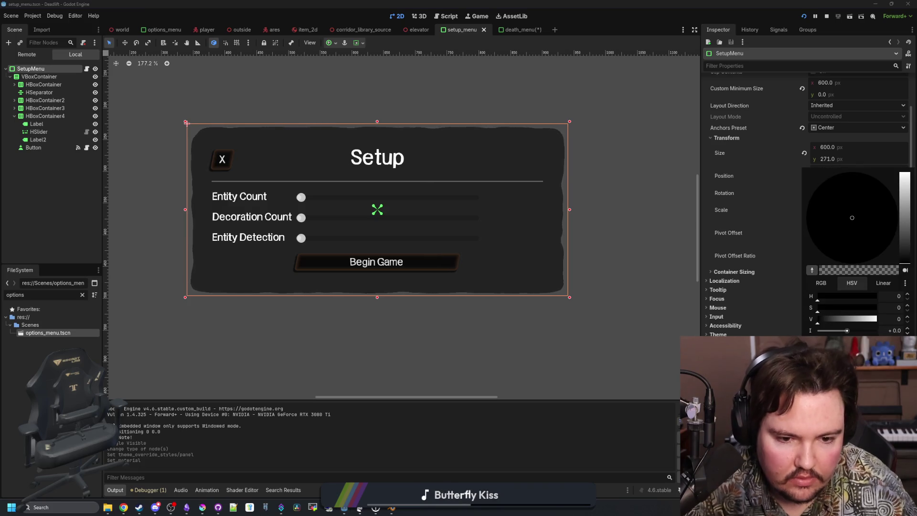
left_click(496, 42)
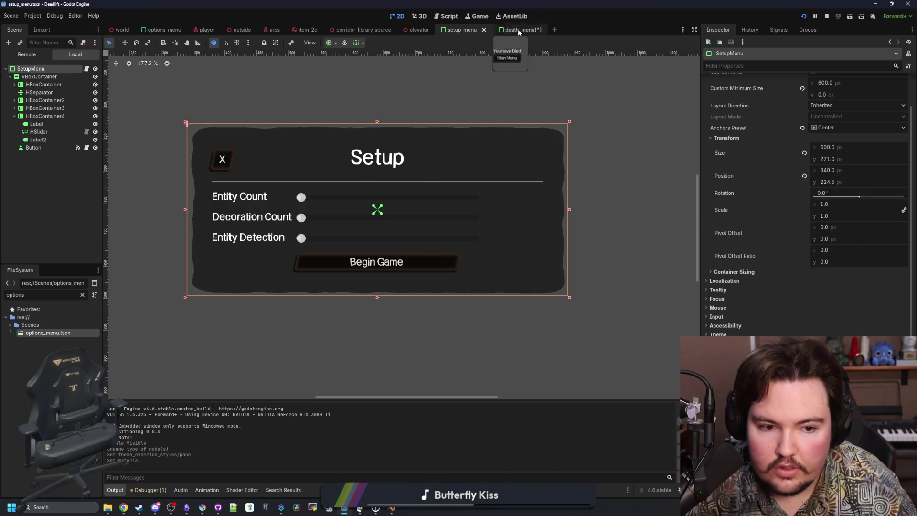
left_click(529, 35)
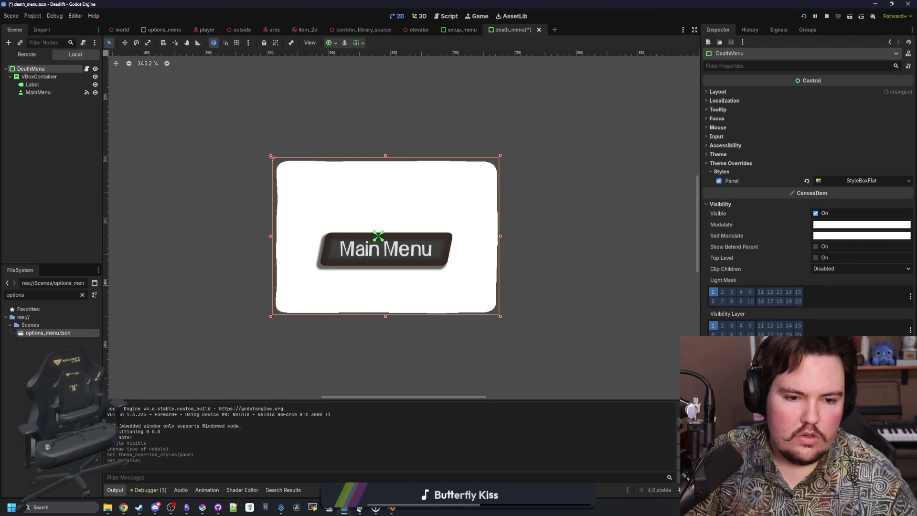
left_click(814, 235)
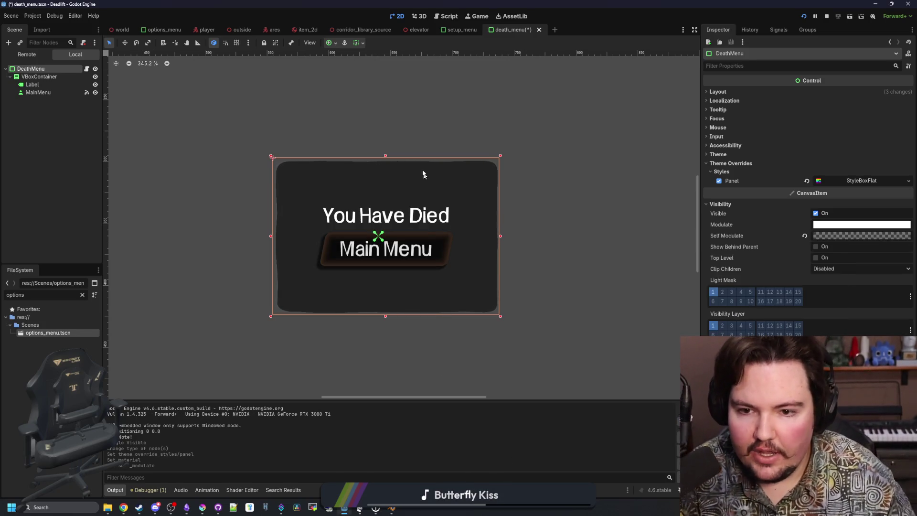
left_click(80, 119)
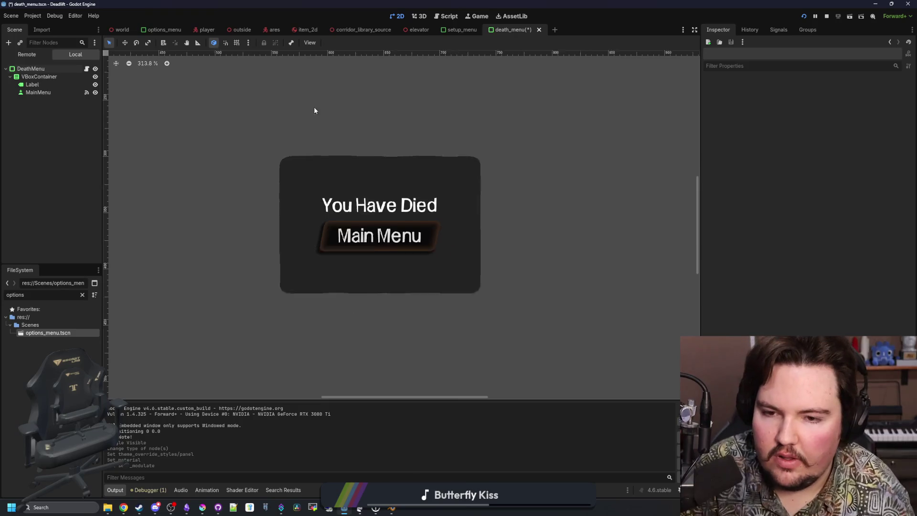
scroll(348, 230, "up", 1)
key("ctrl+s")
left_click(39, 77)
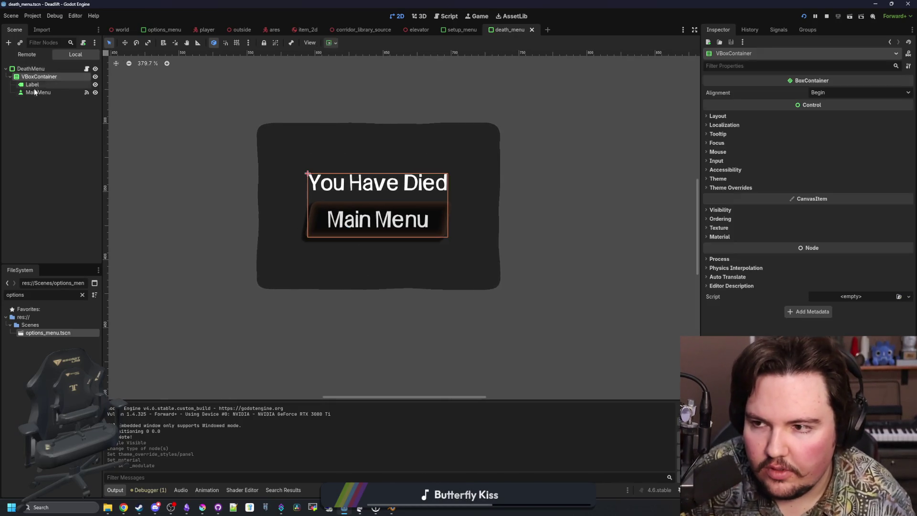
Step: Add a RichTextLabel child to VBoxContainer, placed between the title Label and MainMenu
left_click(49, 82)
right_click(50, 77)
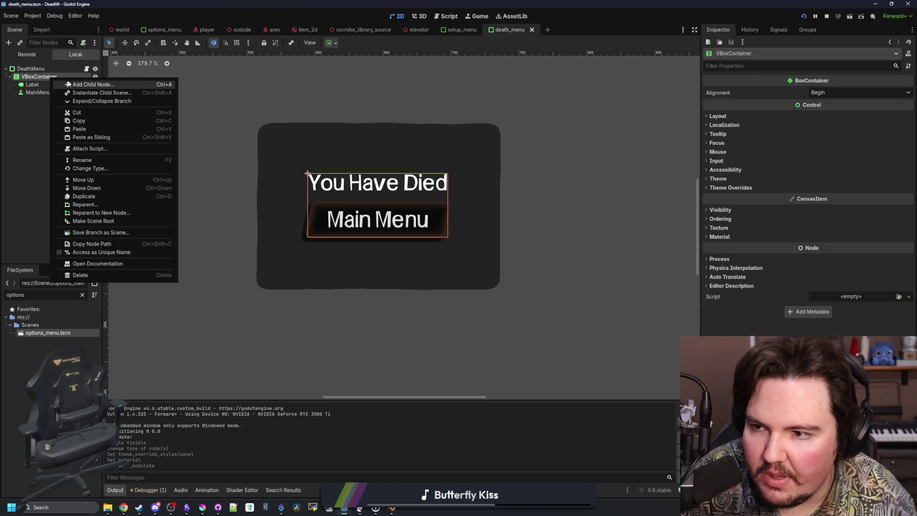
left_click(68, 84)
type("rich")
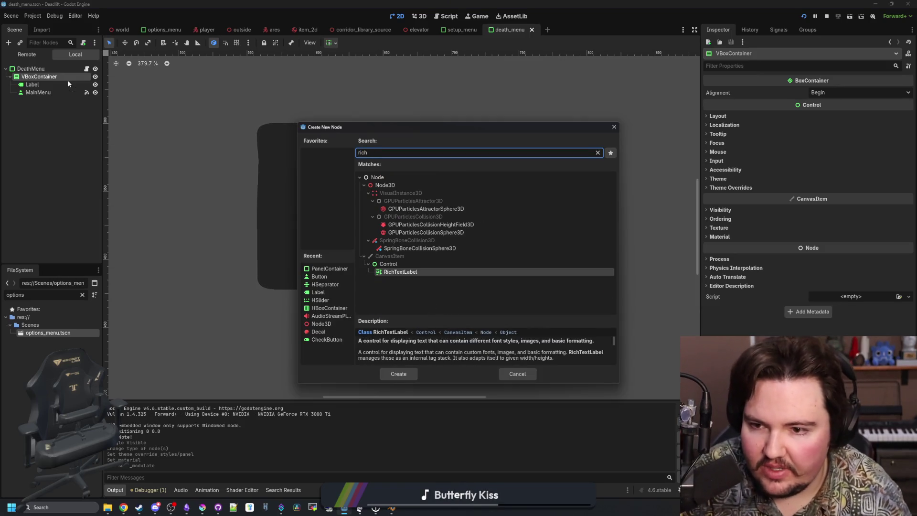
key("Return")
left_click_drag(48, 100, 47, 89)
Step: Set the RichTextLabel text to 'items eaten' and enable BBCode and Fit Content
left_click(751, 127)
type("items eaten")
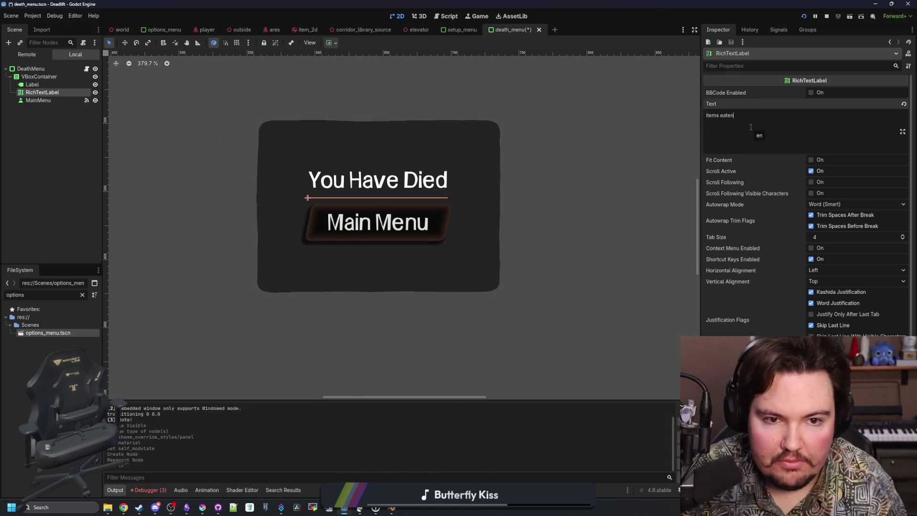
left_click(810, 92)
left_click(811, 159)
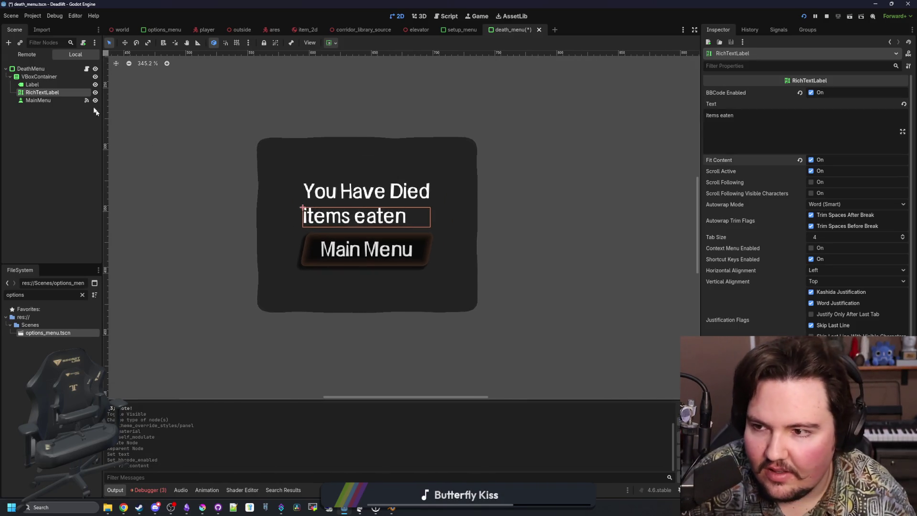
left_click(50, 84)
scroll(737, 242, "down", 5)
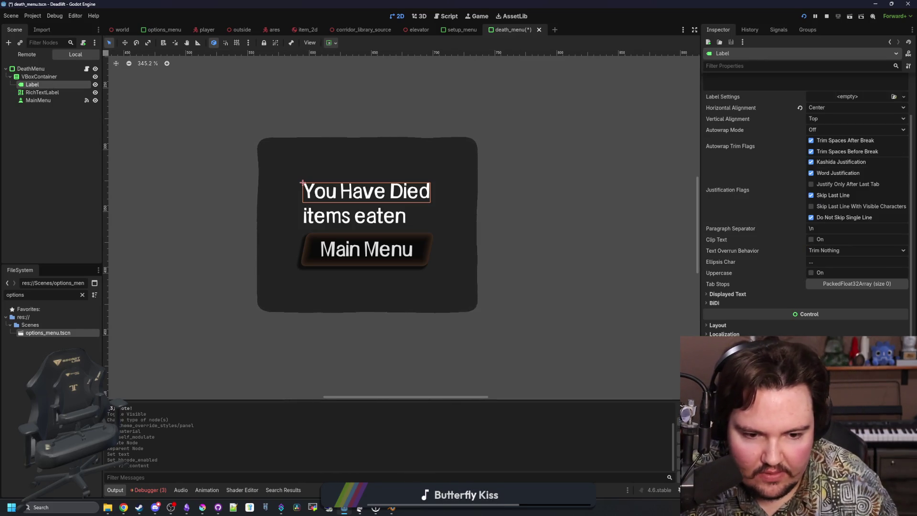
Step: Apply a theme Type Variation to the 'You Have Died' label
scroll(725, 297, "down", 4)
left_click(718, 290)
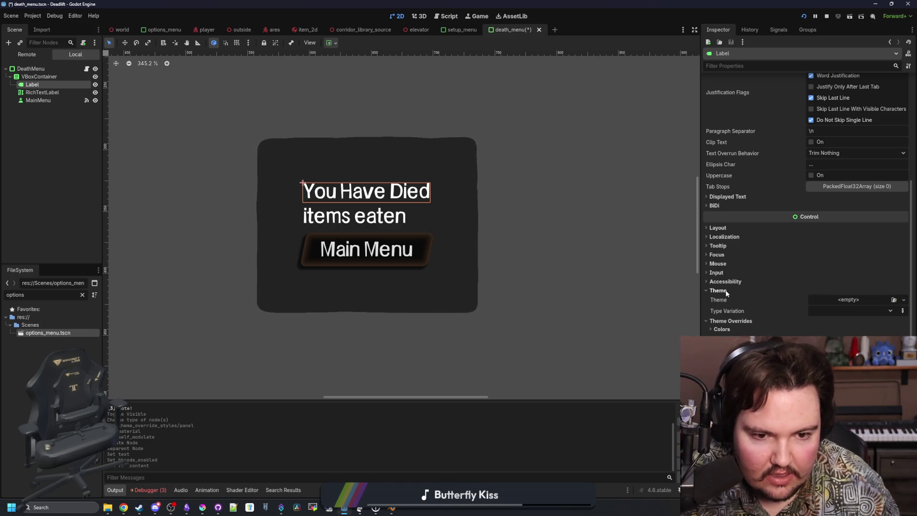
left_click(845, 311)
left_click(788, 353)
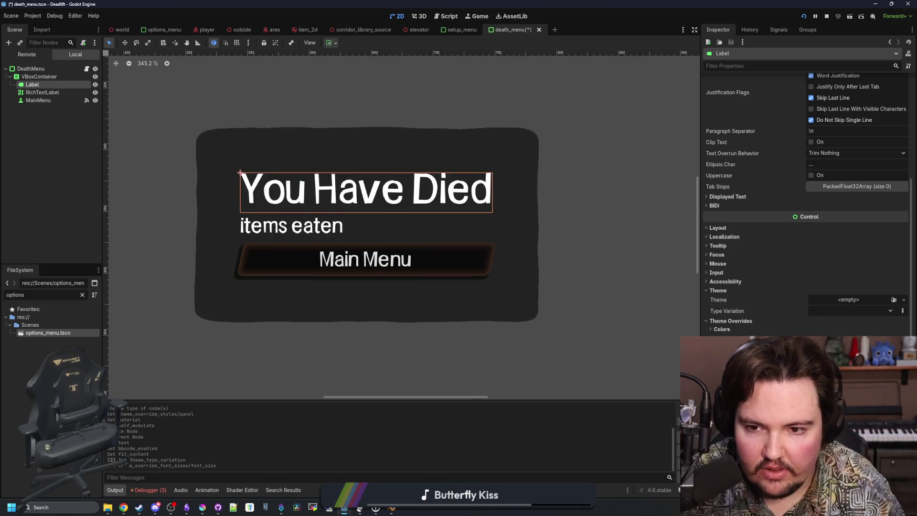
Step: Select DeathMenu and expand its Layout and Transform properties
scroll(370, 200, "down", 4)
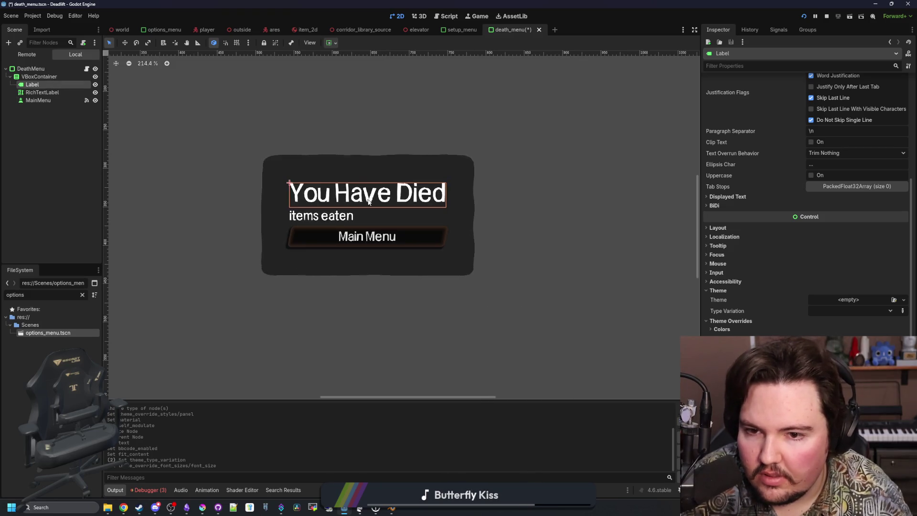
left_click(32, 68)
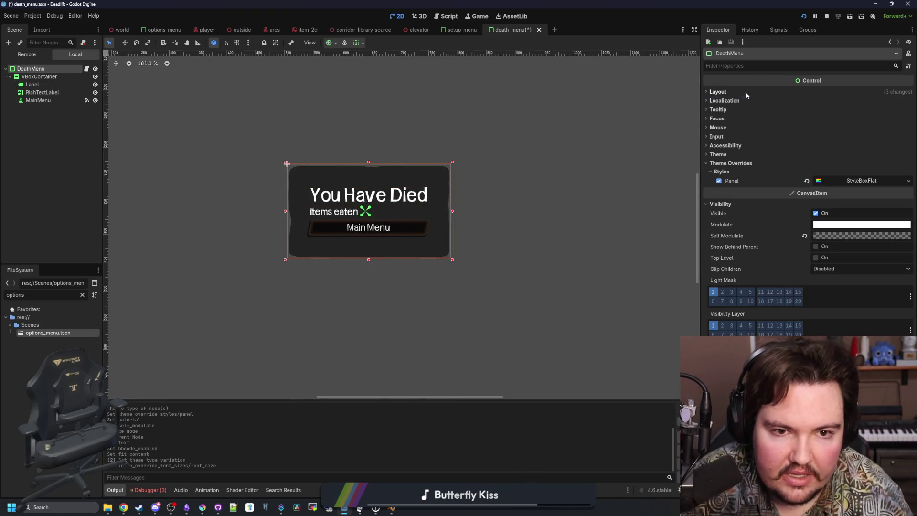
left_click(745, 92)
left_click(760, 185)
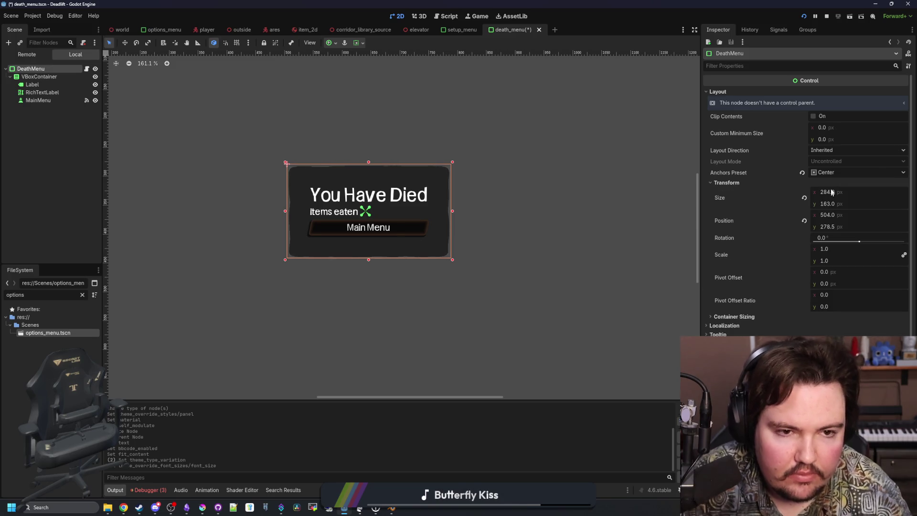
Step: Set DeathMenu's Custom Minimum Size to 400 wide, leaving the height at 0
left_click(832, 125)
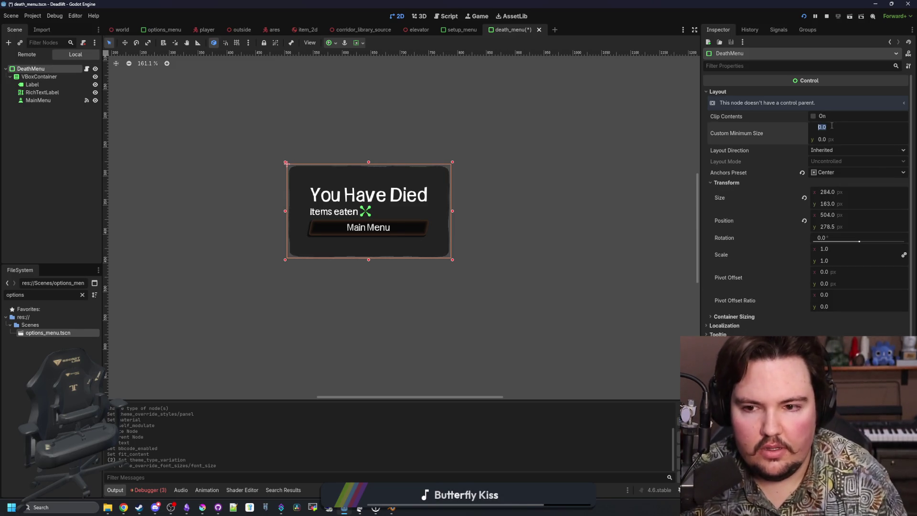
type("400")
key("Return")
left_click(836, 139)
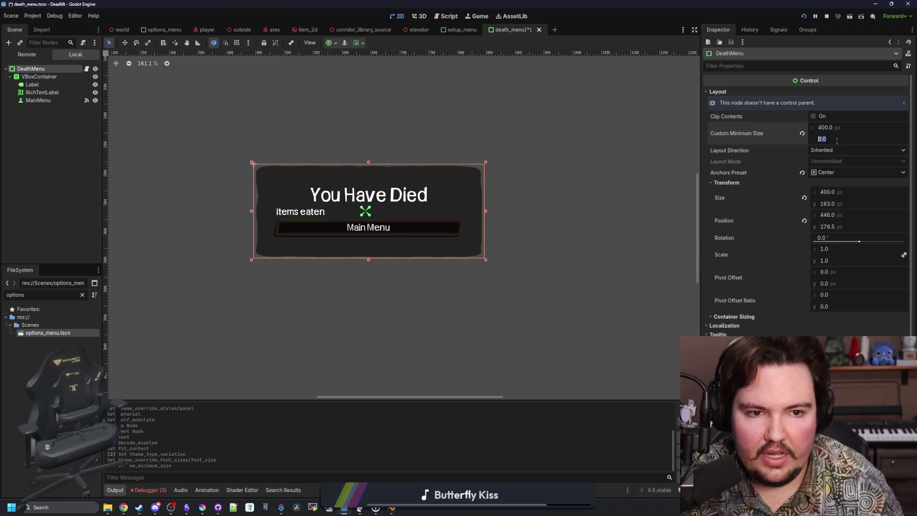
type("400")
key("Return")
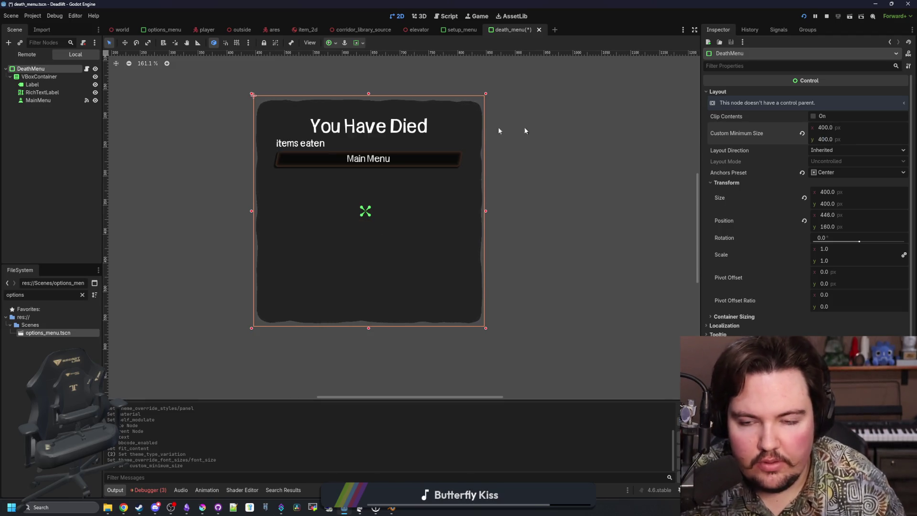
left_click(831, 139)
type("0")
key("Return")
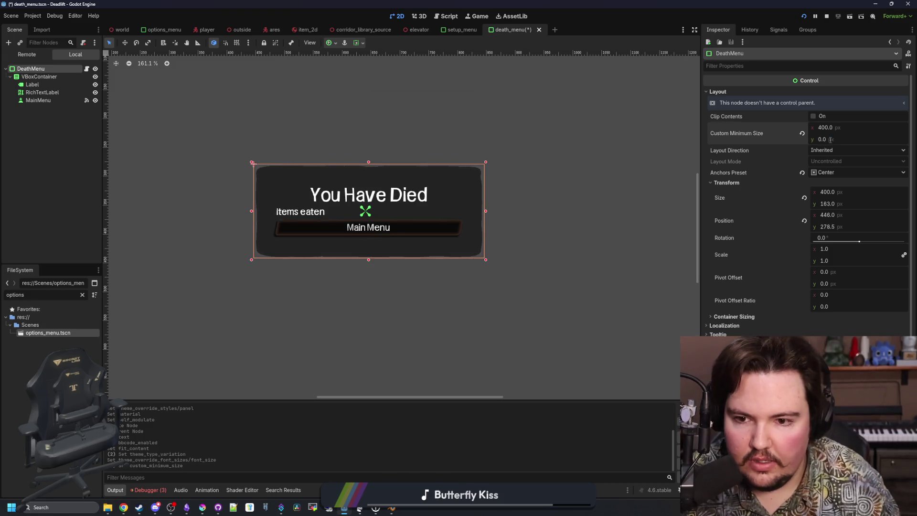
Step: Centre the RichTextLabel text horizontally, keeping Word (Smart) autowrap
left_click(42, 86)
left_click(42, 92)
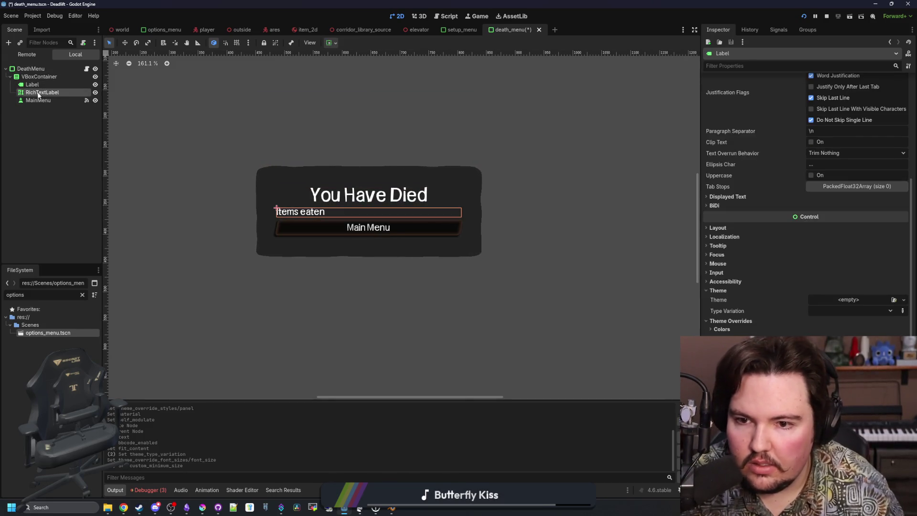
left_click(826, 204)
left_click(822, 240)
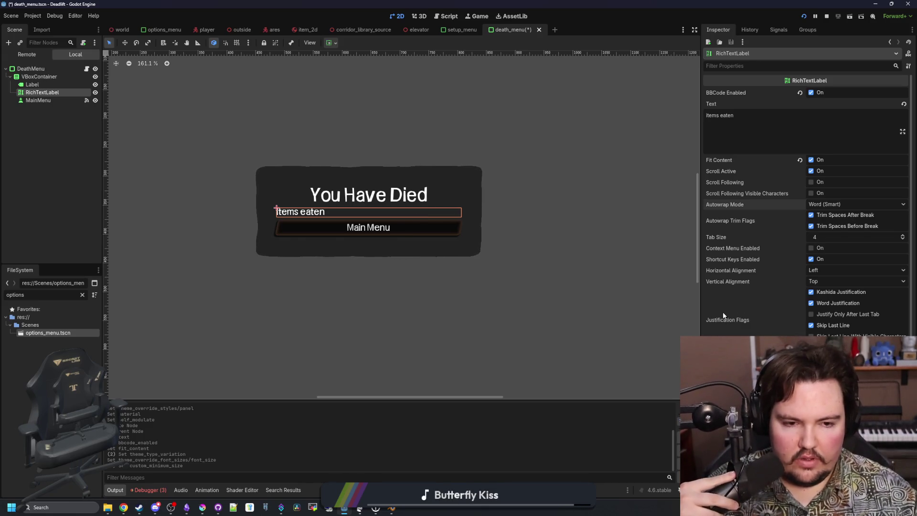
mouse_move(723, 315)
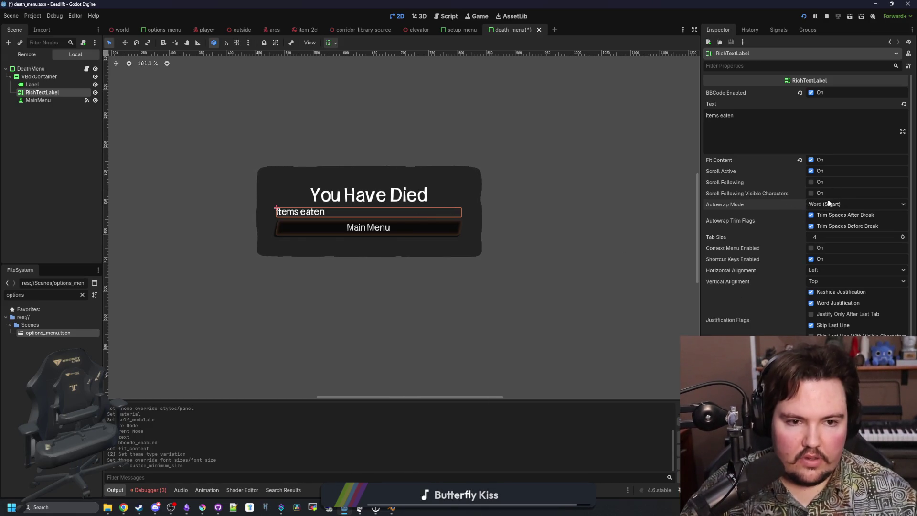
left_click(827, 271)
left_click(832, 292)
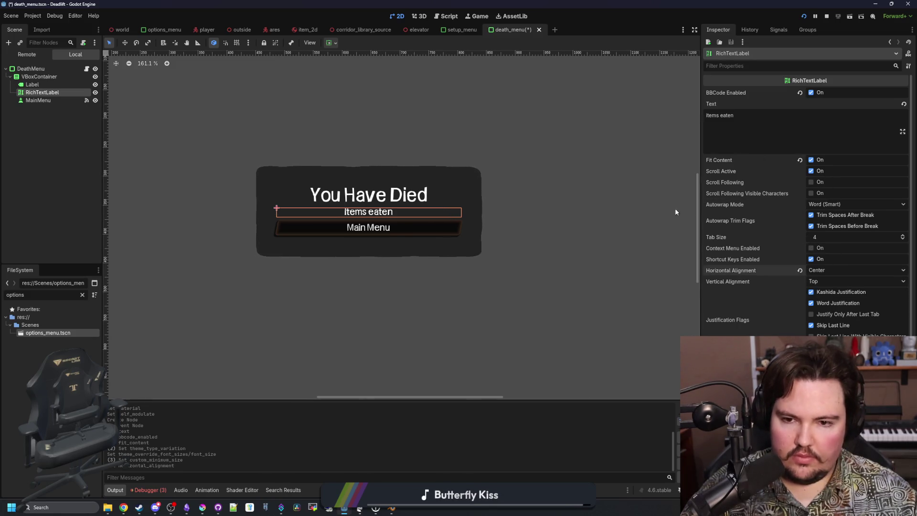
Step: Give the VBoxContainer a Separation constant override of 16
left_click(39, 76)
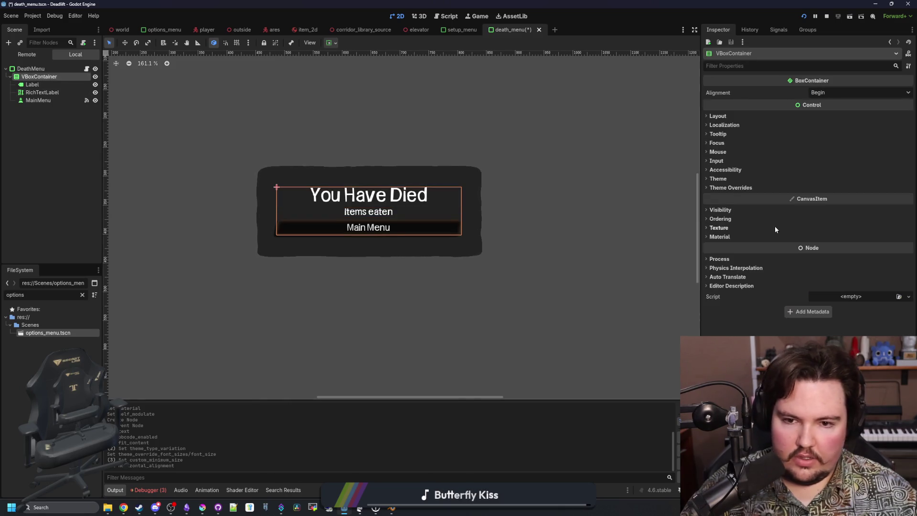
left_click(730, 188)
left_click(725, 195)
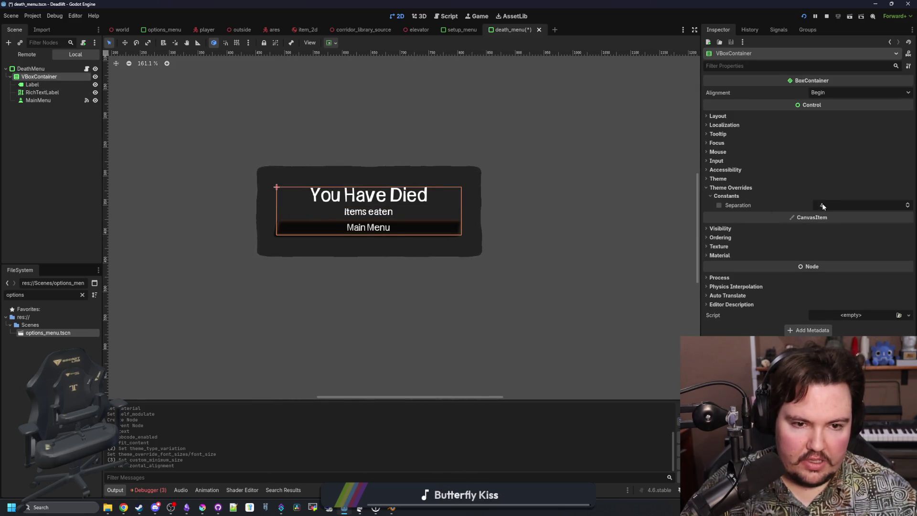
left_click(822, 205)
type("16")
key("Return")
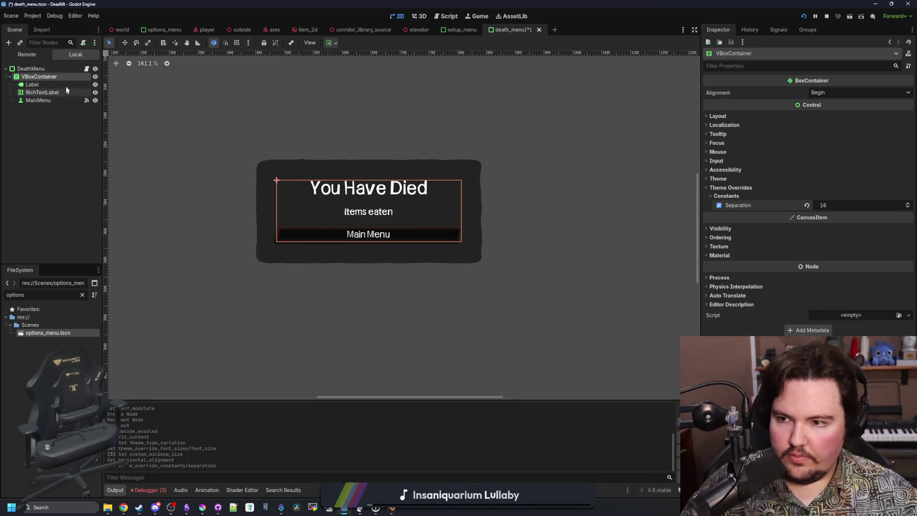
Step: Open death_menu.gd and place the caret below its last function
left_click(87, 68)
left_click(309, 110)
left_click(303, 148)
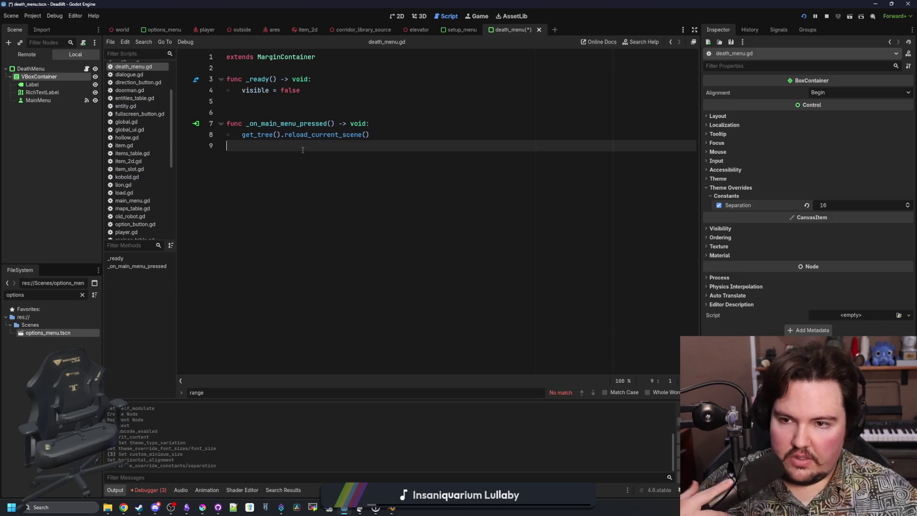
Step: Change the script's base class from MarginContainer to PanelContainer
key("Return")
key("Return")
key("Up")
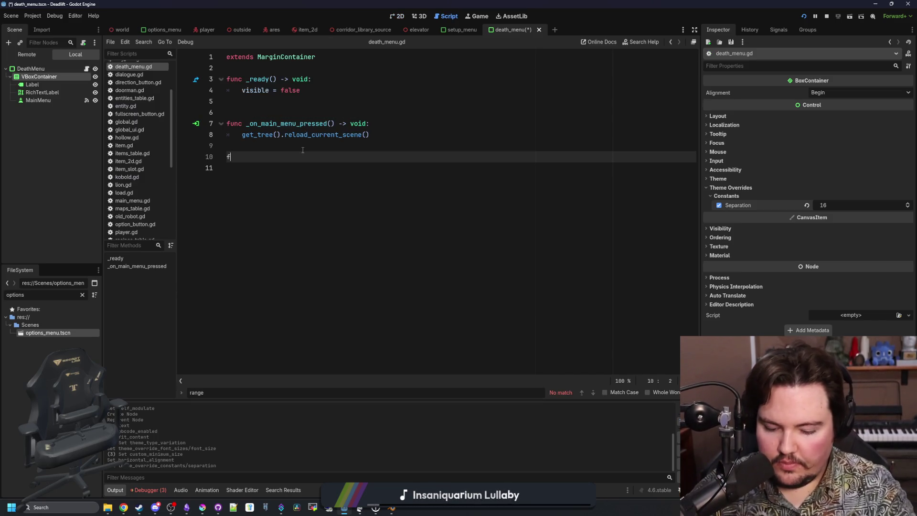
type("unc visib")
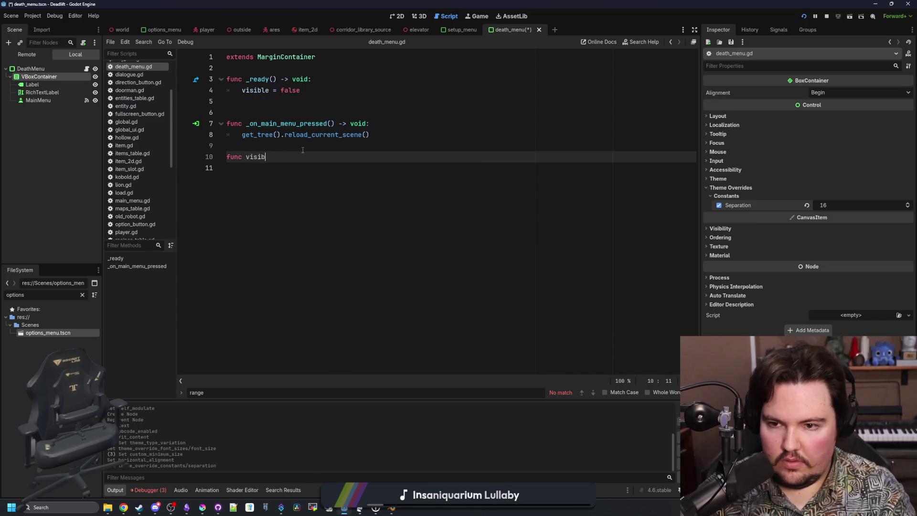
key("BackSpace")
key("BackSpace")
key("BackSpace")
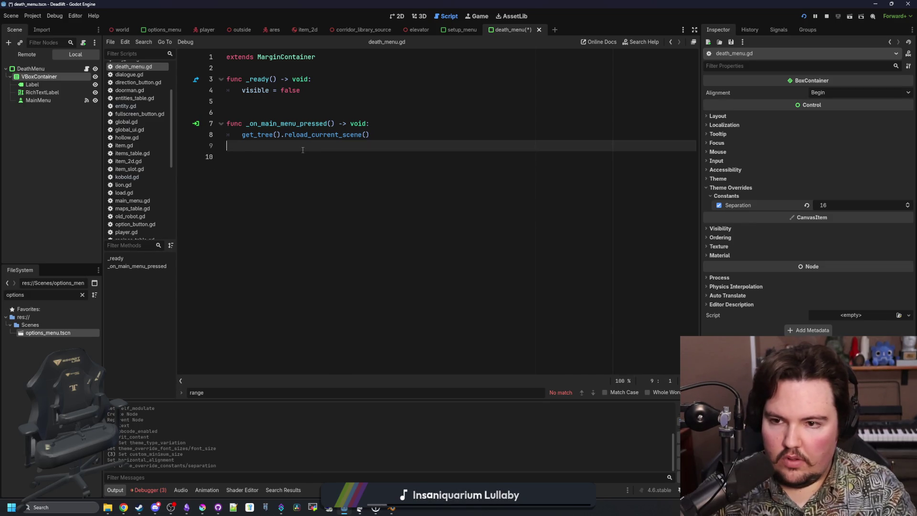
double_click(297, 56)
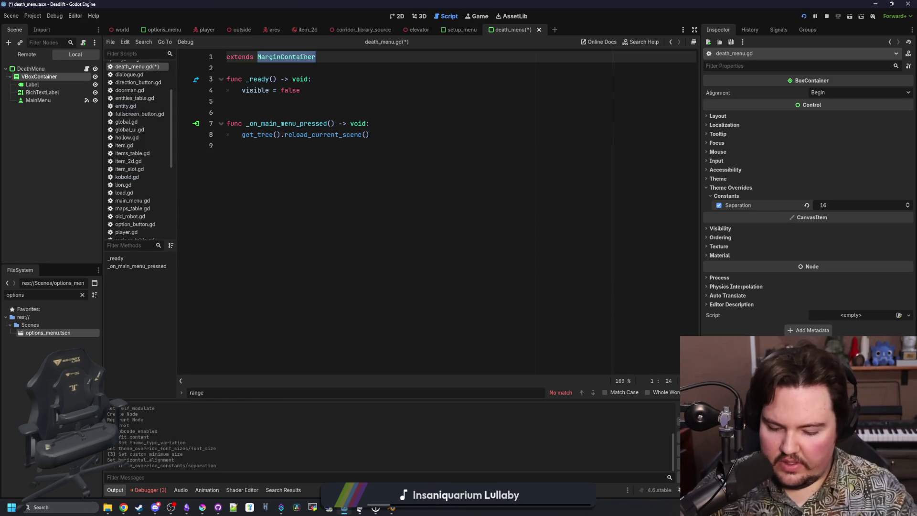
type("PanelContainer")
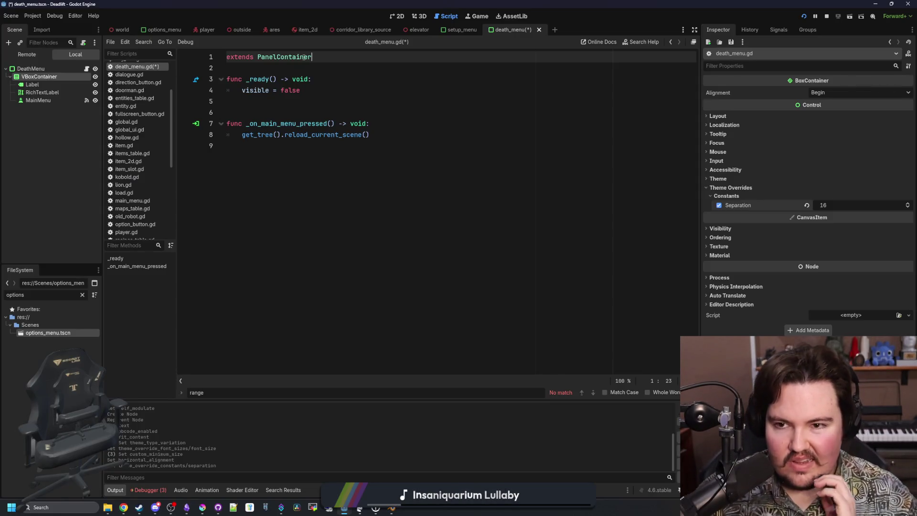
Step: Add visibility_changed.connect(calculate) inside _ready after visible = false
left_click(344, 176)
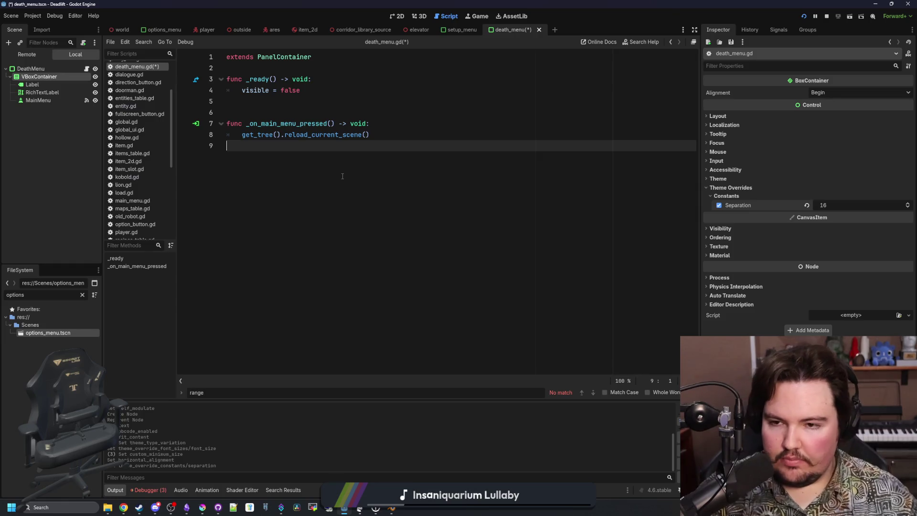
key("Return")
key("Return")
left_click(317, 89)
key("Return")
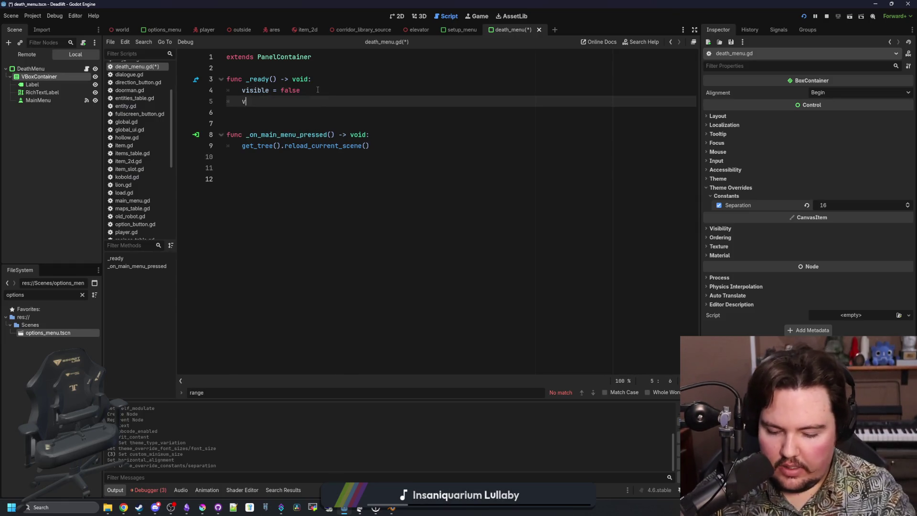
type("visibility_changed")
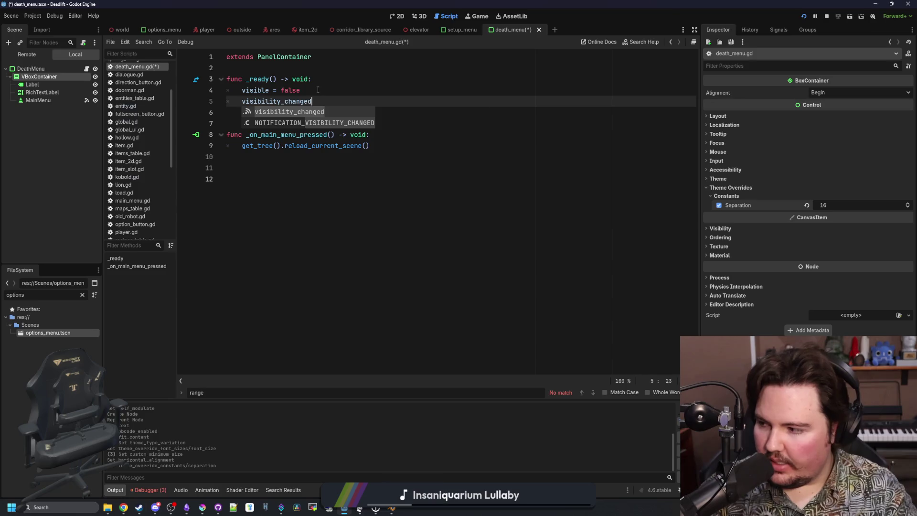
type(".connect")
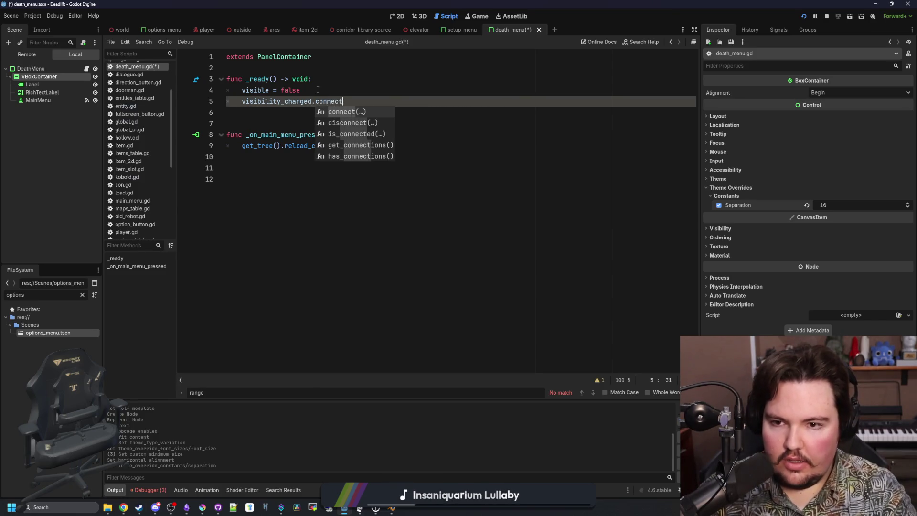
key("Return")
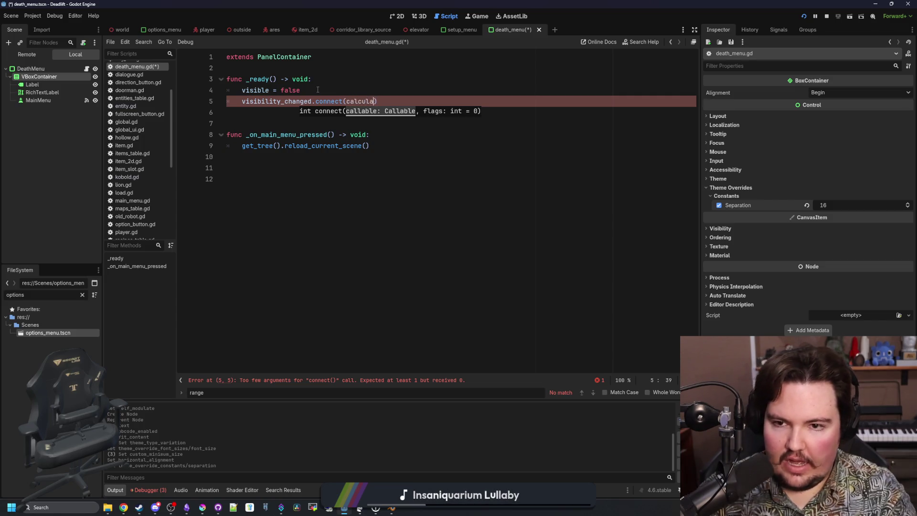
type("te")
Step: Write func calculate() that pushes a 'Deepest Level: {0}' formatted line onto the RichTextLabel
left_click(280, 185)
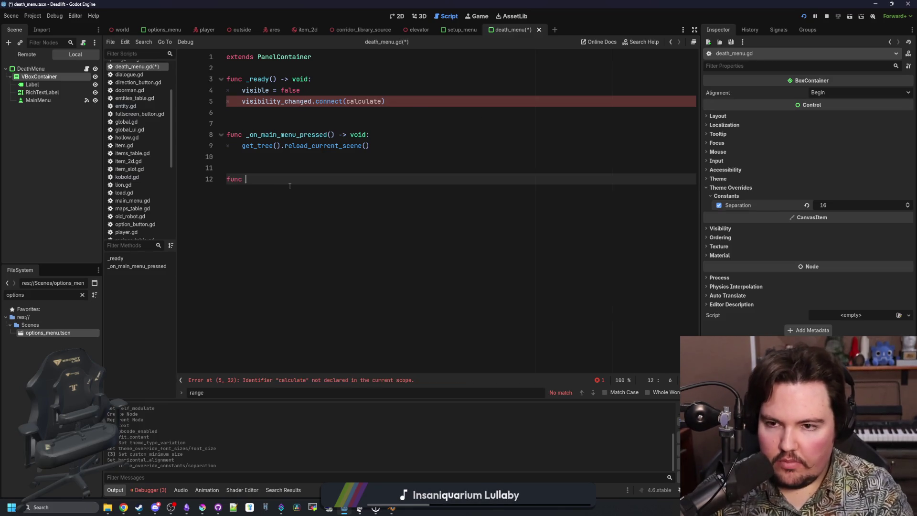
type("calculate():")
key("Return")
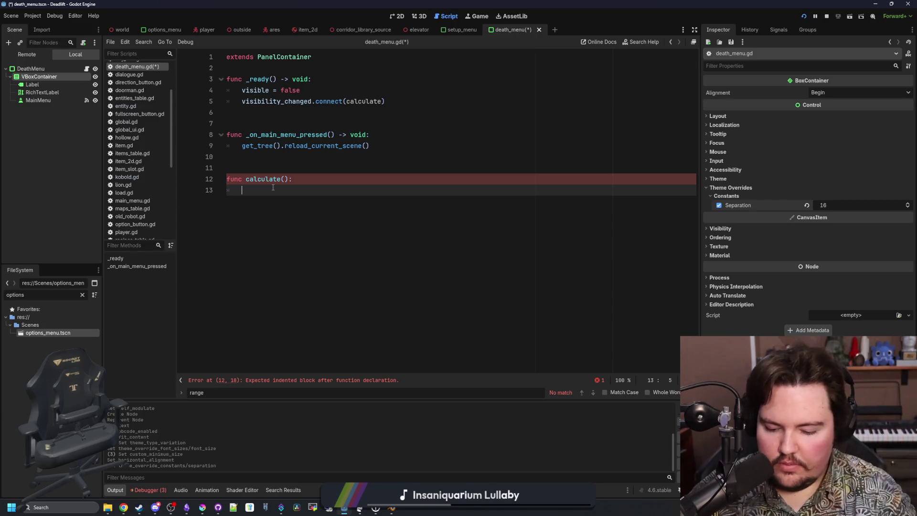
mouse_move(42, 92)
left_mouse_down()
mouse_move(282, 174)
mouse_move(299, 189)
mouse_move(334, 190)
left_mouse_up()
type("_b")
key("Return")
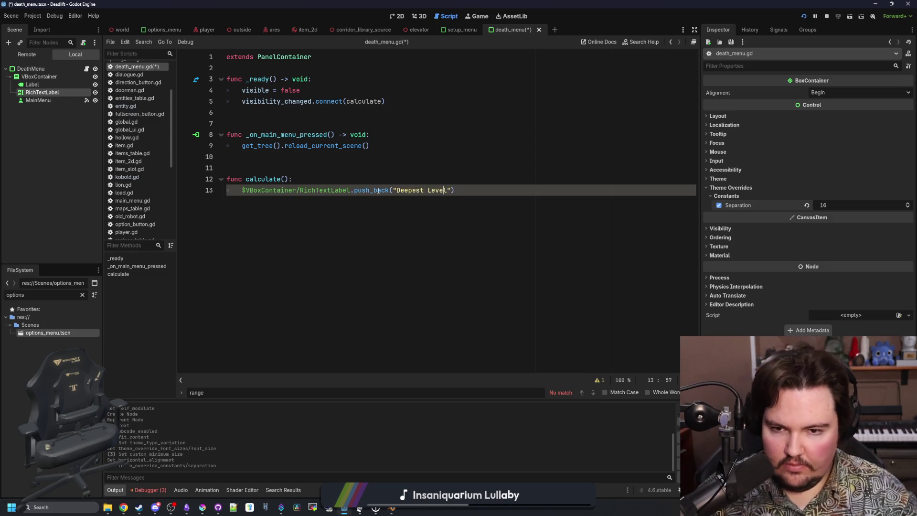
key("ctrl+Left")
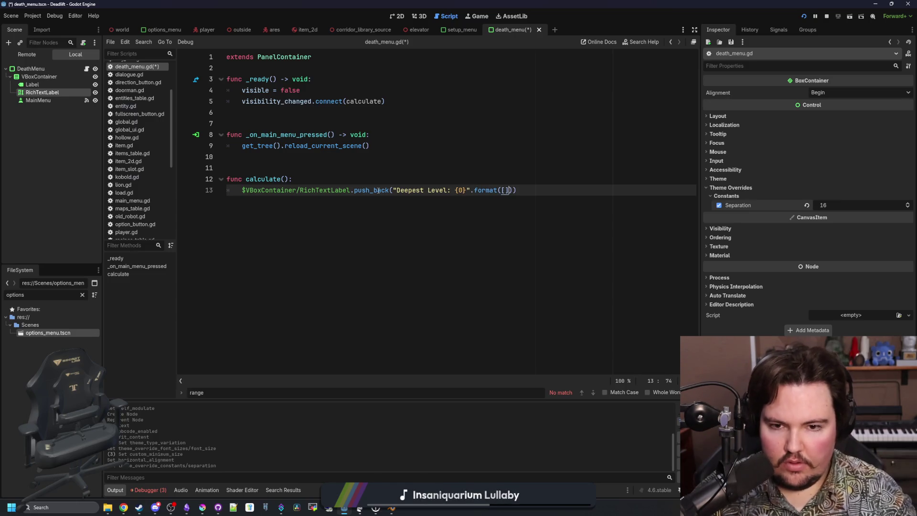
key("Left")
key("Left")
key("Left")
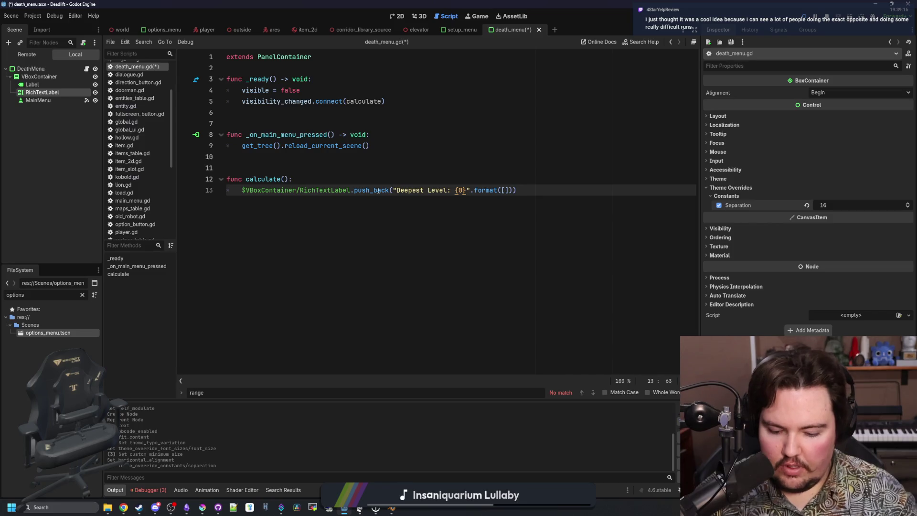
type("\\n")
Step: Place the caret on line 11 of death_menu.gd to edit the Deepest Level string
left_click(460, 165)
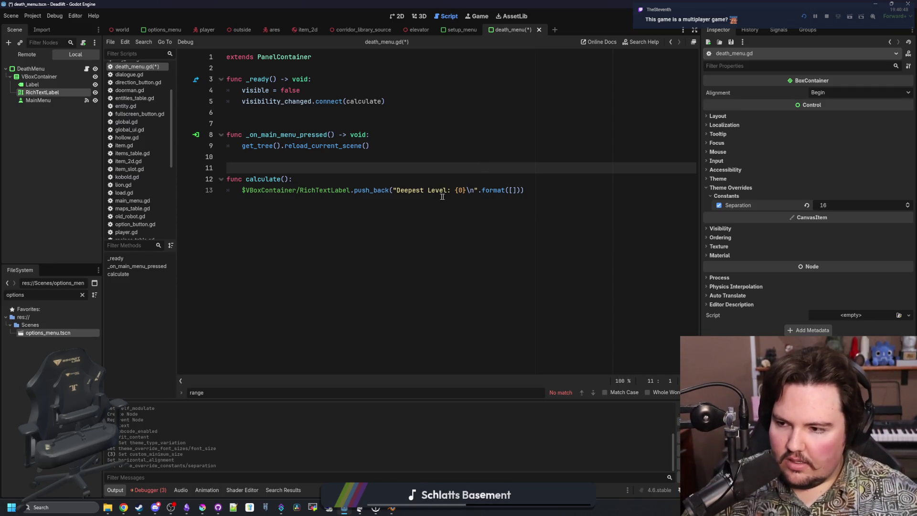
Step: Type Global.world.level inside the format([]) brackets on line 13 of calculate()
key("Down")
key("Down")
key("End")
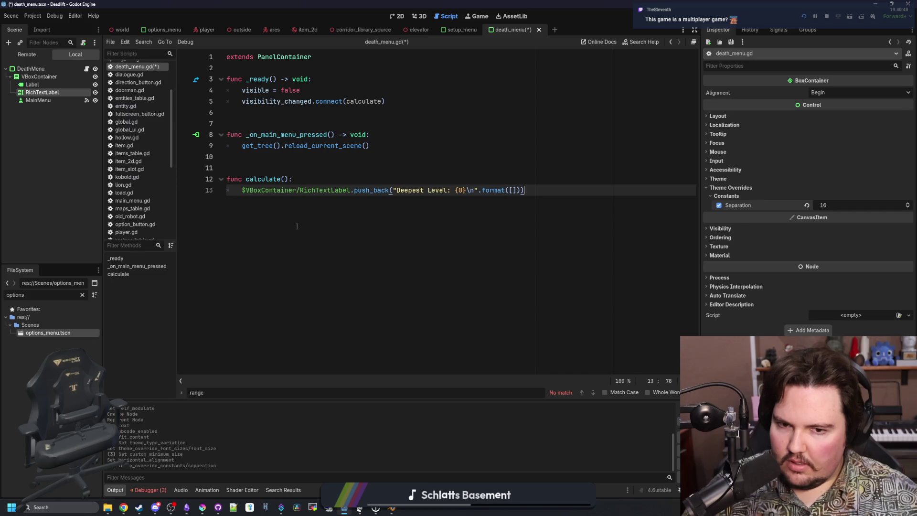
left_click(512, 190)
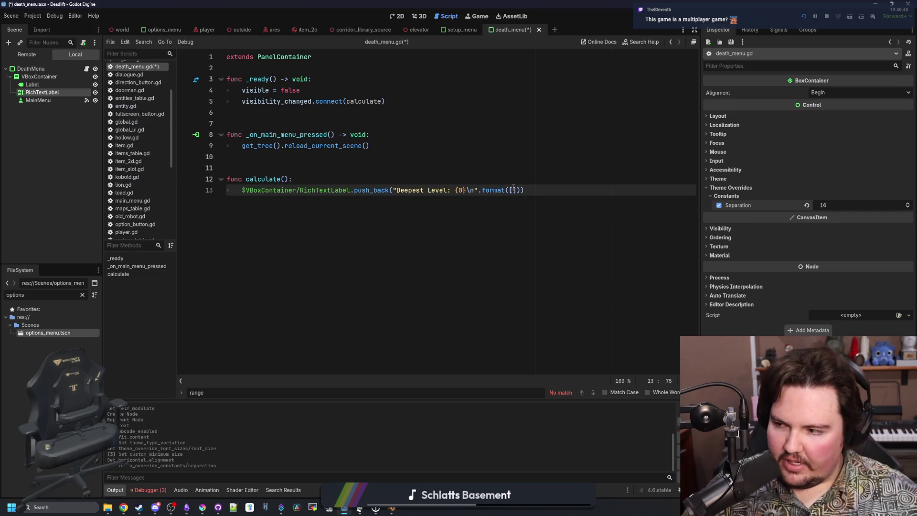
left_click(522, 181)
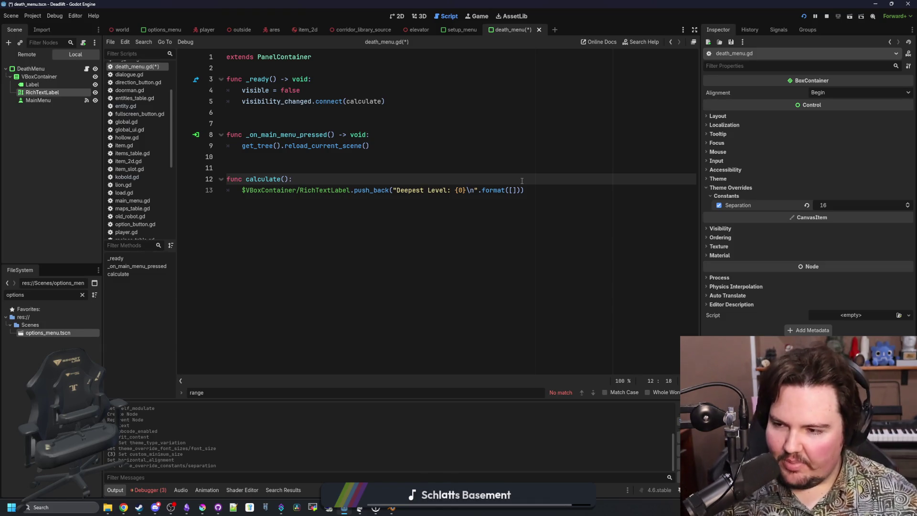
left_click(520, 191)
type("Global.")
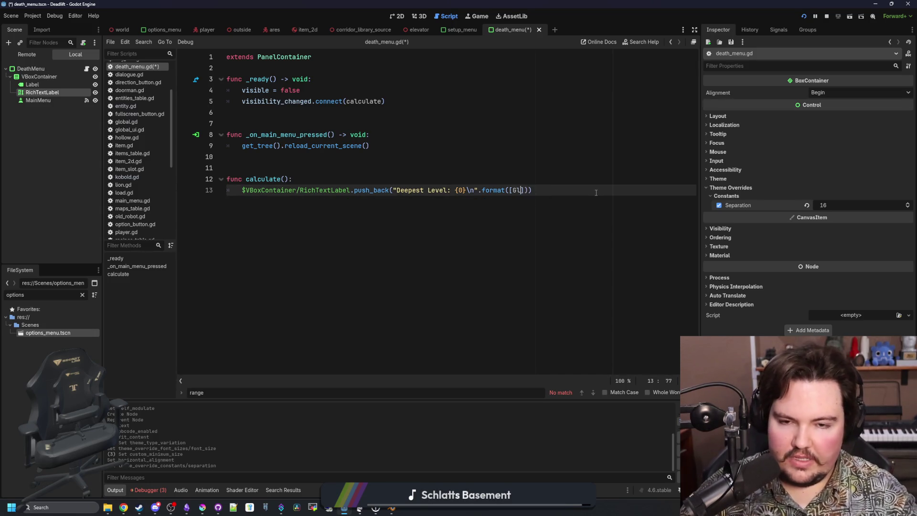
type("world.level")
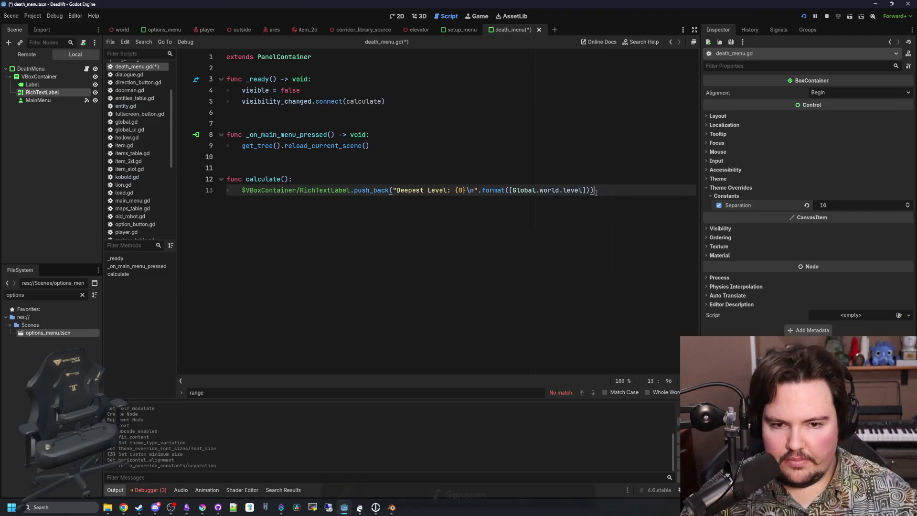
left_click_drag(594, 190, 238, 189)
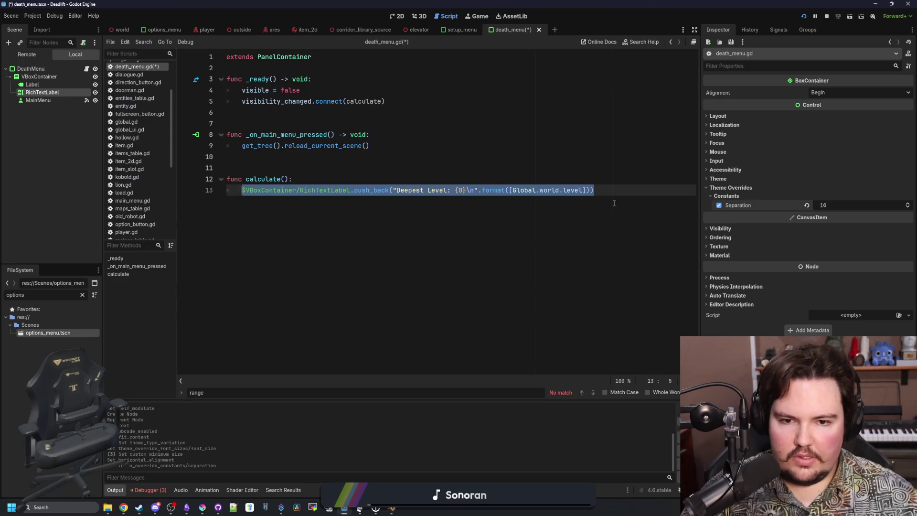
Step: Replace the $VBoxContainer/RichTextLabel path in the push_back call with label
left_click(615, 189)
left_click_drag(350, 190, 244, 191)
type("label")
key("Escape")
Step: Declare var label : RichTextLabel = $VBoxContainer/RichTextLabel on a new line above
key("ctrl+shift+Return")
type("var label =")
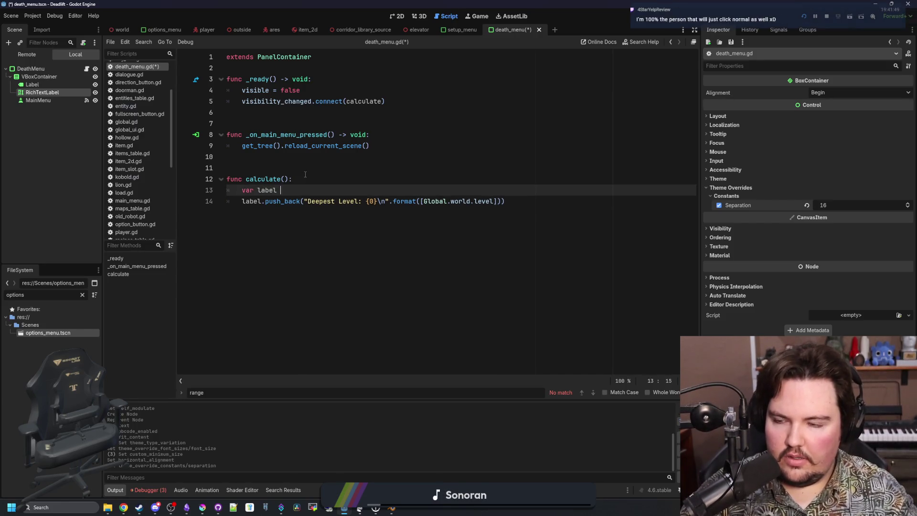
left_click_drag(48, 92, 305, 193)
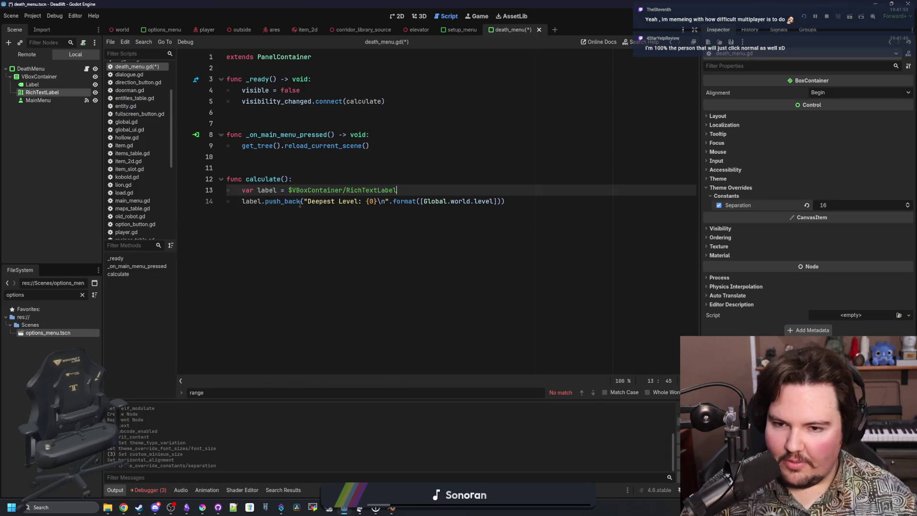
type(": Rich")
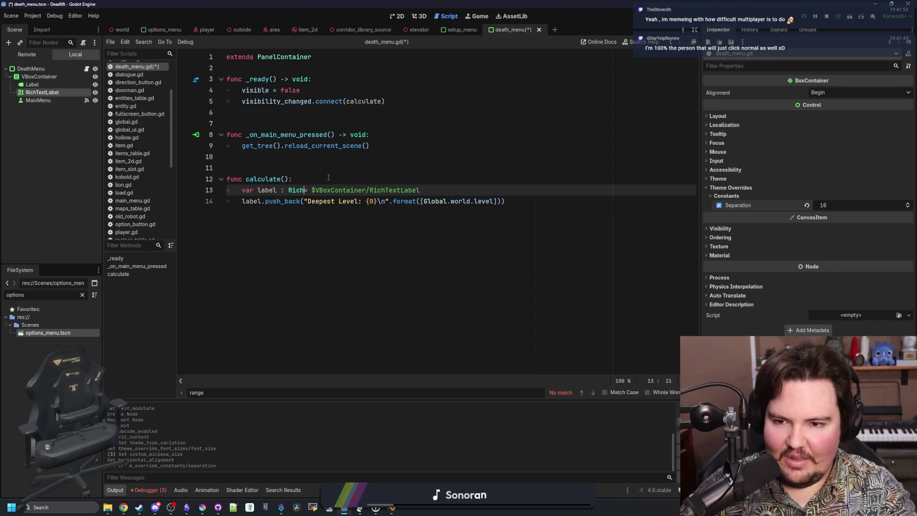
key("Down")
key("Return")
Step: Select the two calculate() body lines, then the label.push_back statement
left_click(480, 191)
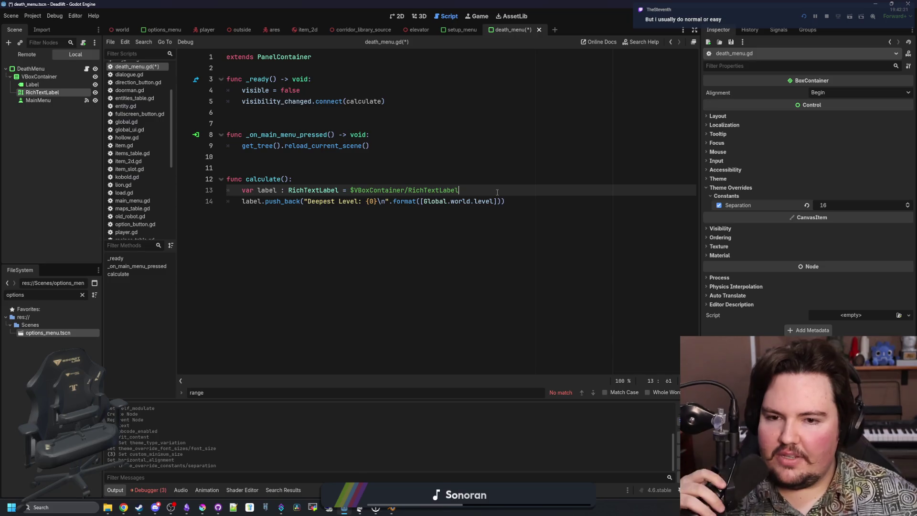
left_click(431, 182)
left_click_drag(567, 197, 242, 193)
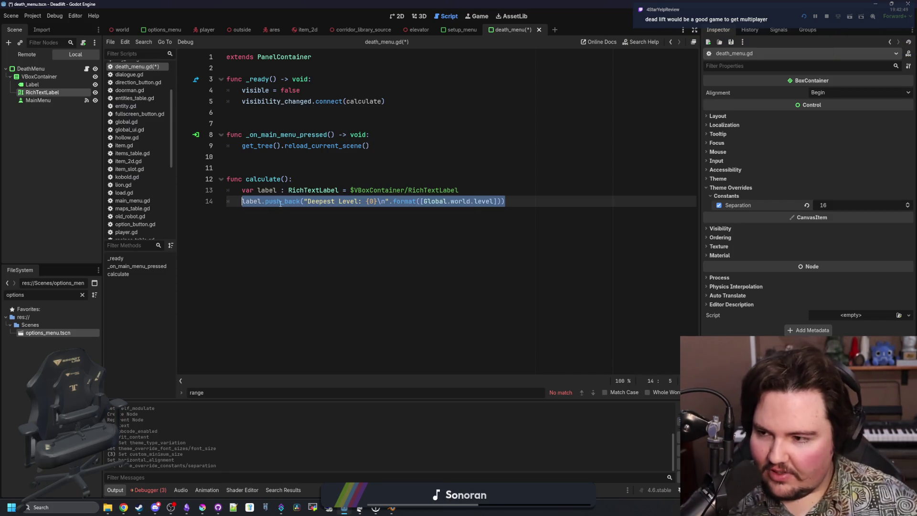
left_click(372, 224)
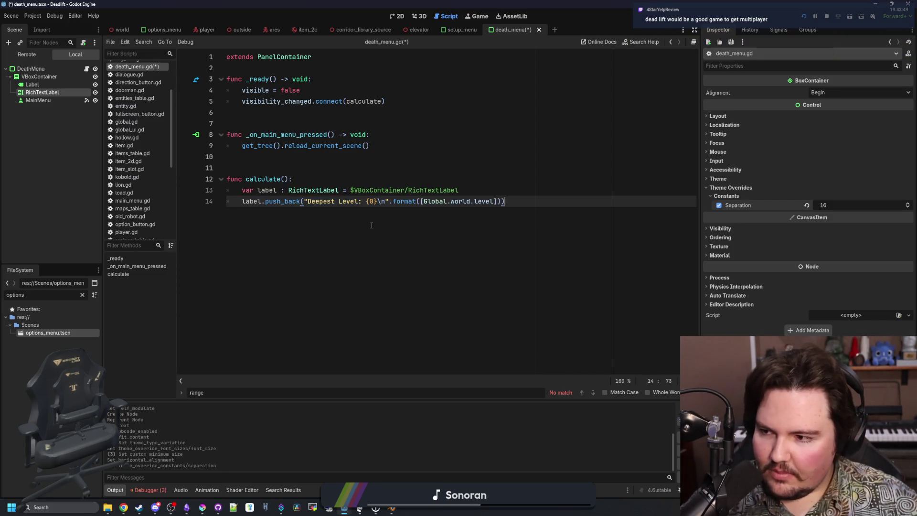
mouse_move(532, 200)
left_mouse_down()
mouse_move(242, 190)
mouse_move(242, 201)
left_mouse_up()
Step: Insert a blank line above label.push_back and duplicate the Deepest Level line below it
left_click(525, 202)
key("Up")
key("Return")
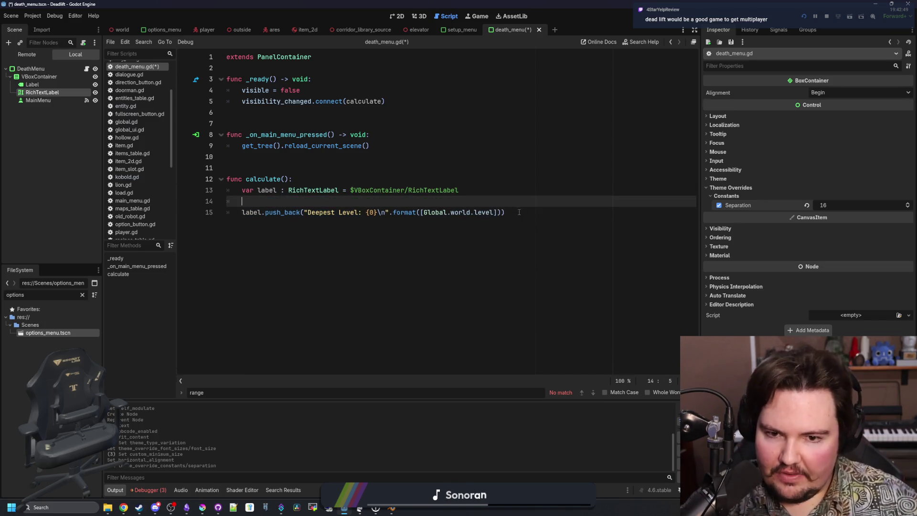
left_click_drag(518, 210, 272, 210)
left_click(528, 213)
key("shift+Home")
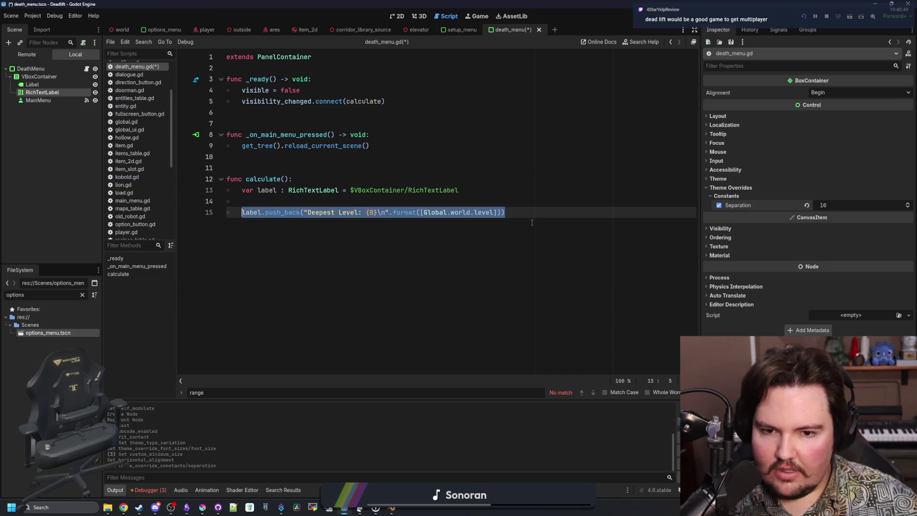
left_click(549, 214)
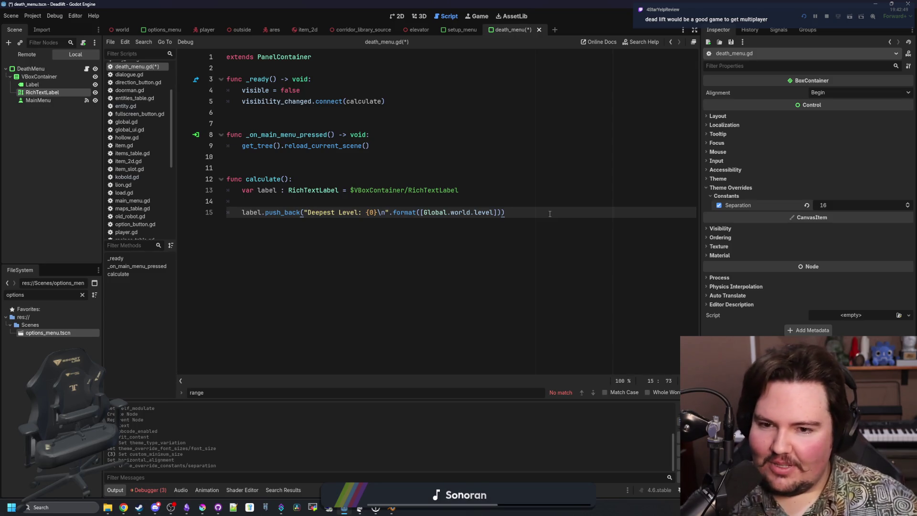
key("Return")
key("ctrl+v")
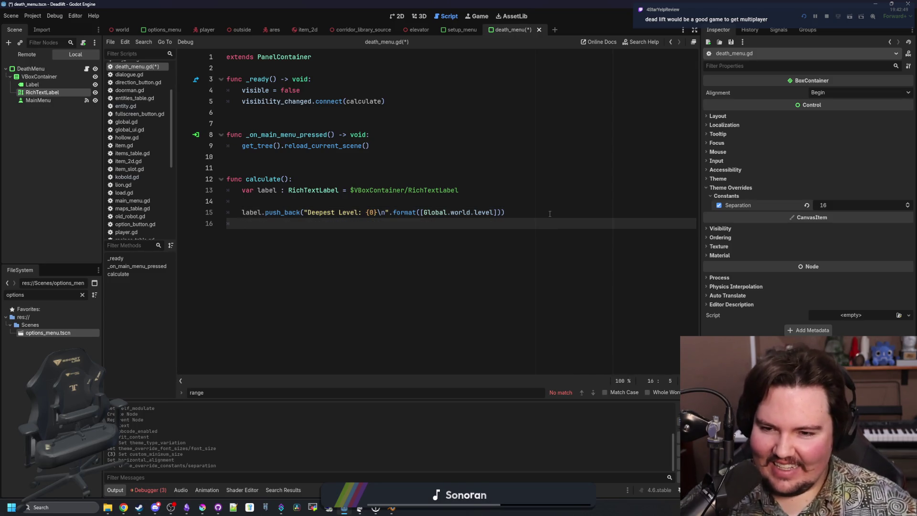
left_click(358, 224)
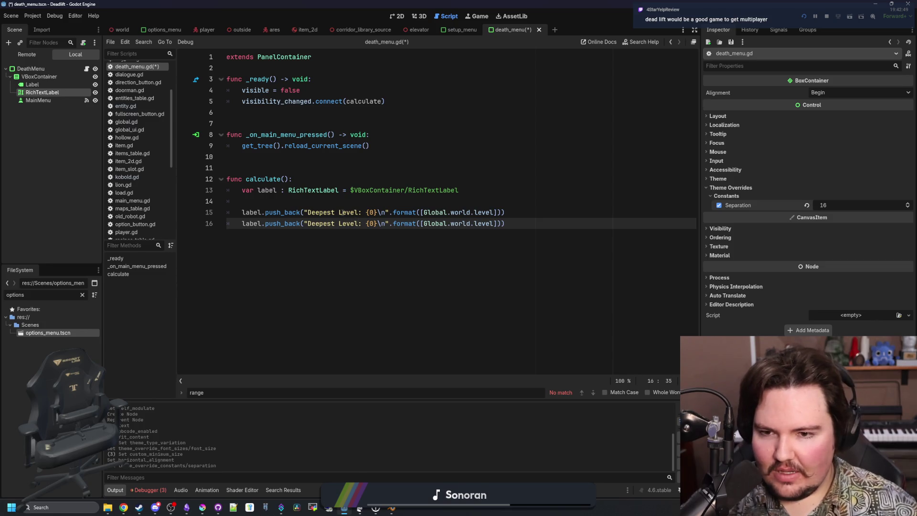
Step: Check the death menu layout in the 2D view, return to the script, and save
left_click(343, 201)
left_click(399, 17)
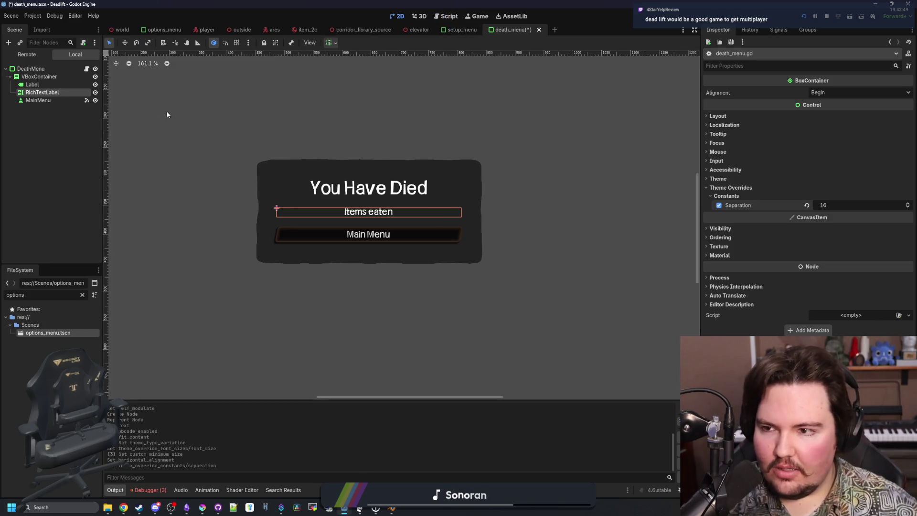
key("ctrl+F3")
left_click(381, 190)
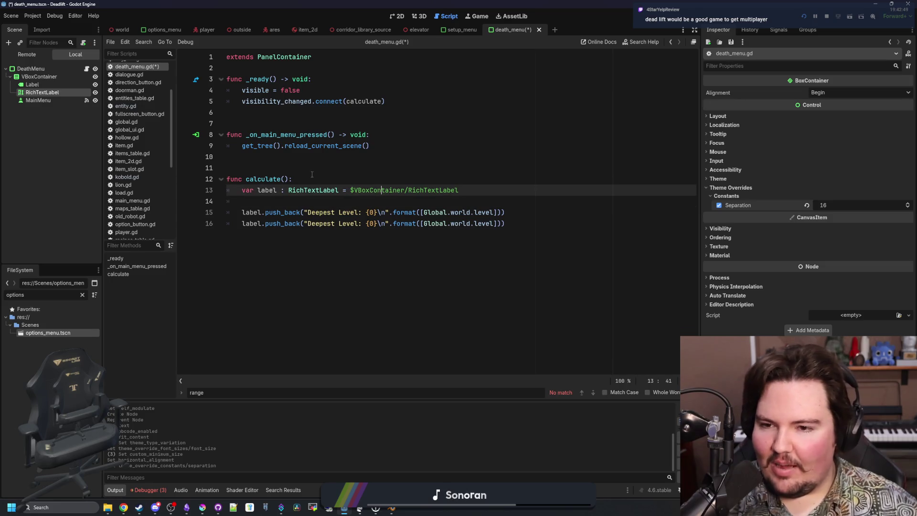
left_click(276, 165)
key("ctrl+s")
Step: Select the Deepest Level text in the duplicated line 16
left_click(360, 201)
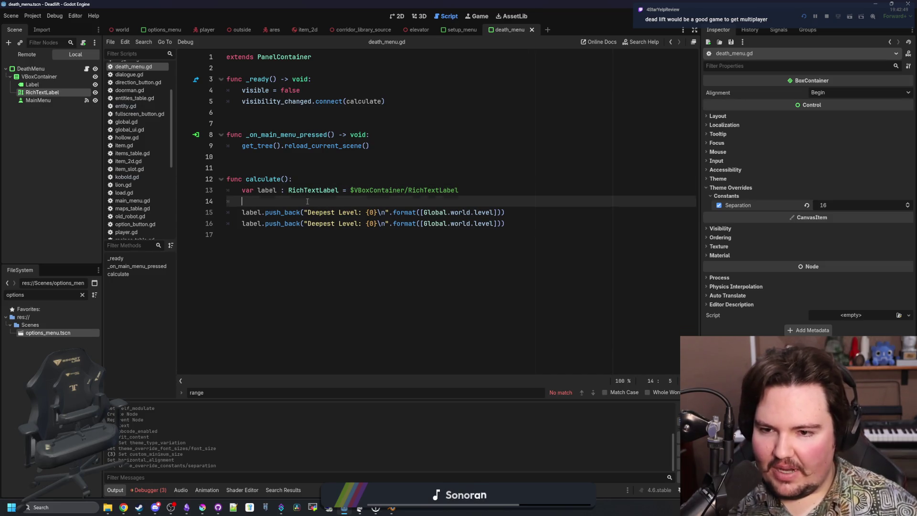
left_click(359, 223)
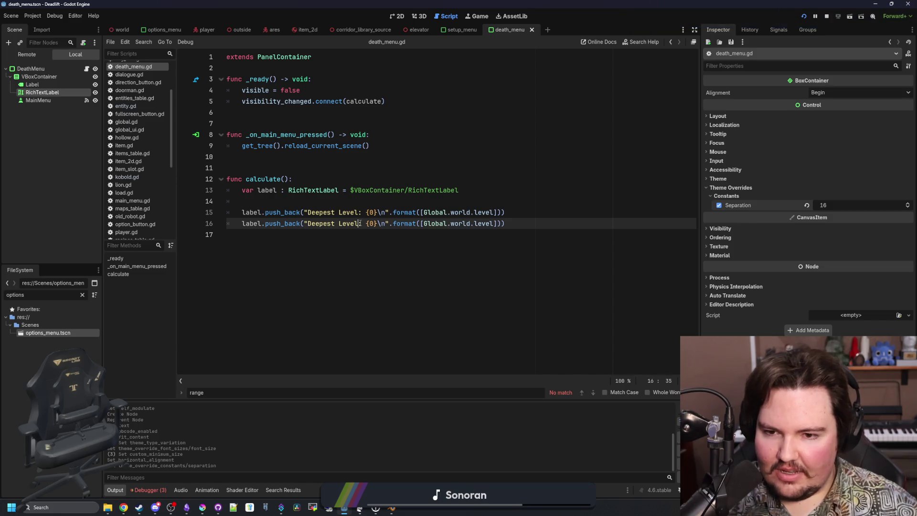
left_click_drag(359, 224, 311, 224)
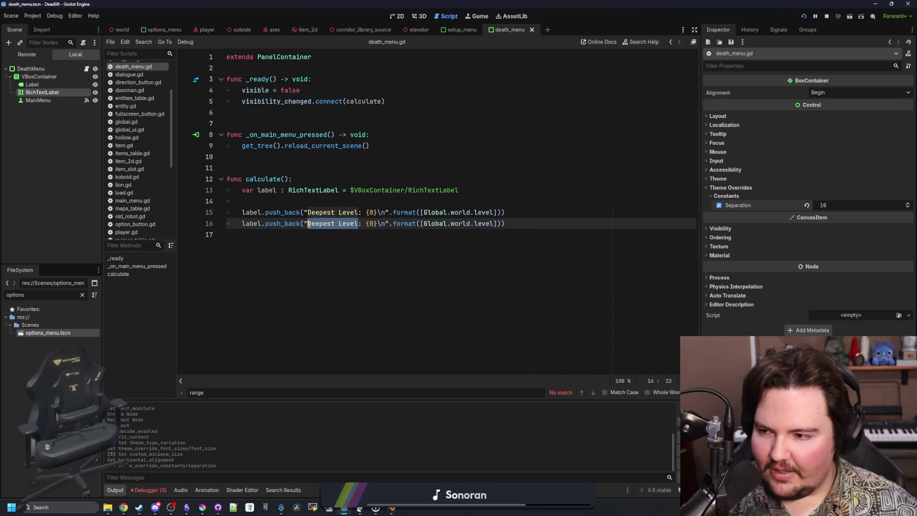
left_click(316, 202)
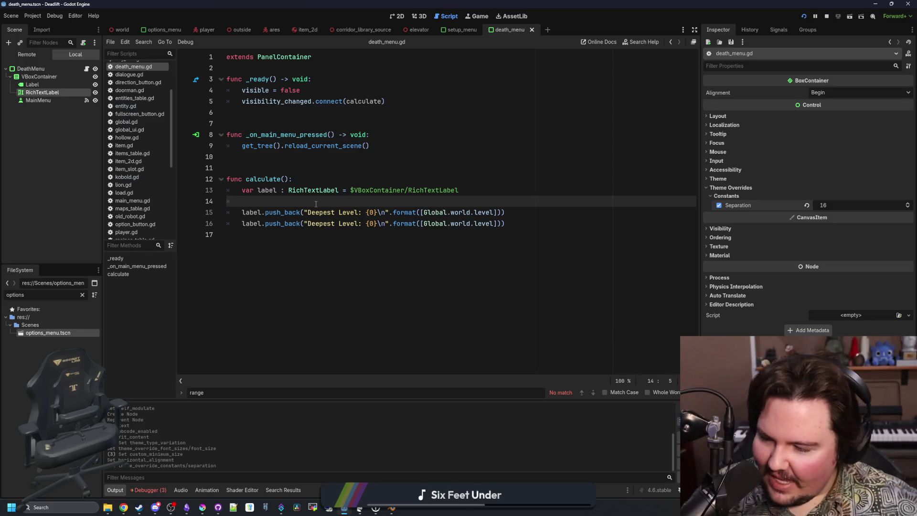
double_click(321, 223)
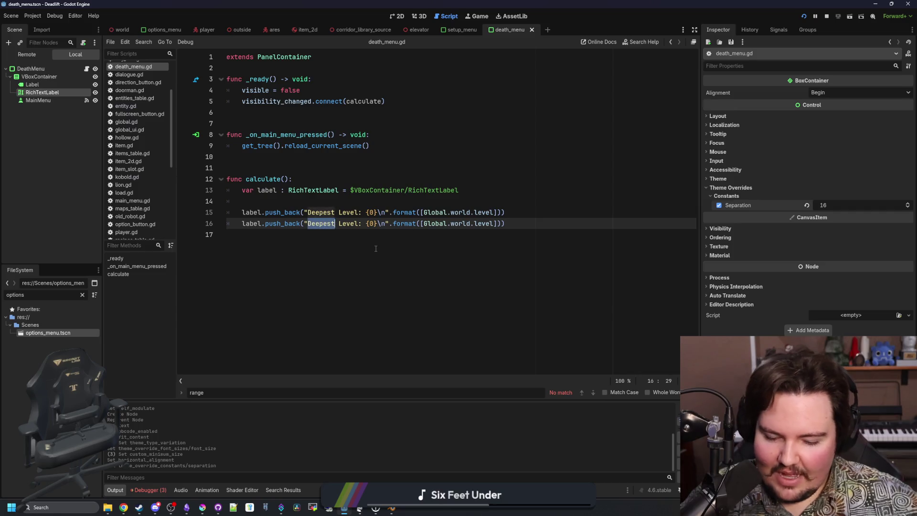
Step: Rewrite the copied line's label from Deepest Level to 'Items Consumed'
key("BackSpace")
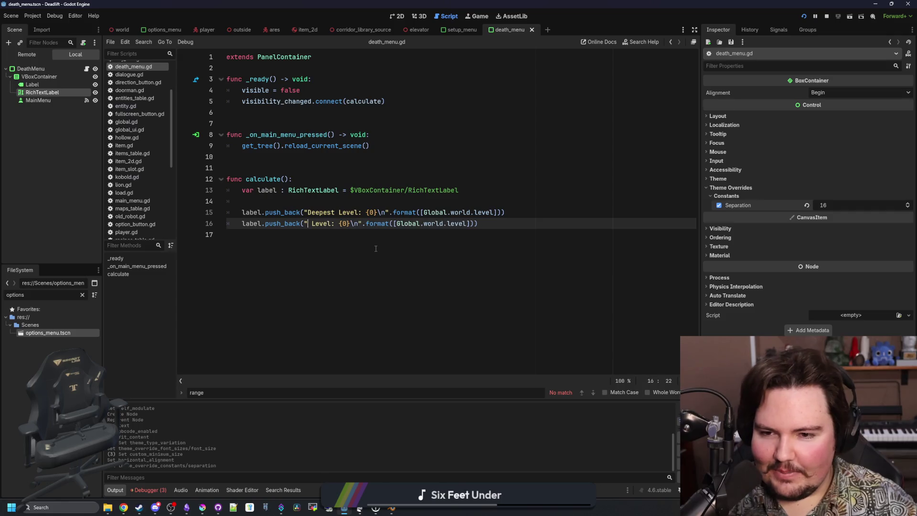
type("DD")
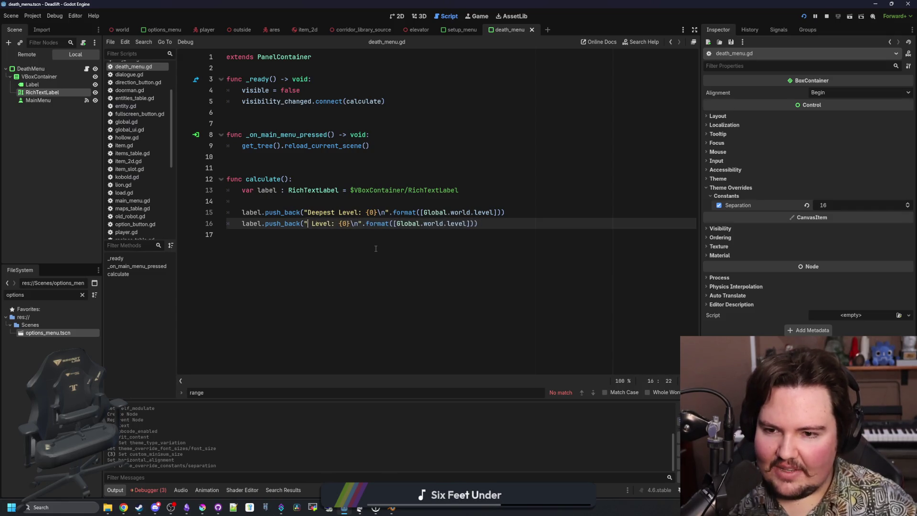
type("EEPEST")
key("BackSpace")
key("BackSpace")
key("BackSpace")
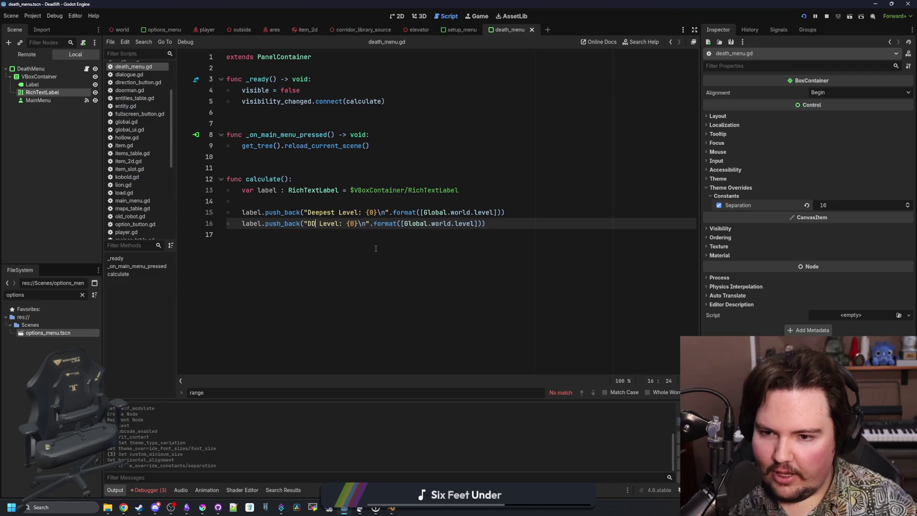
key("BackSpace")
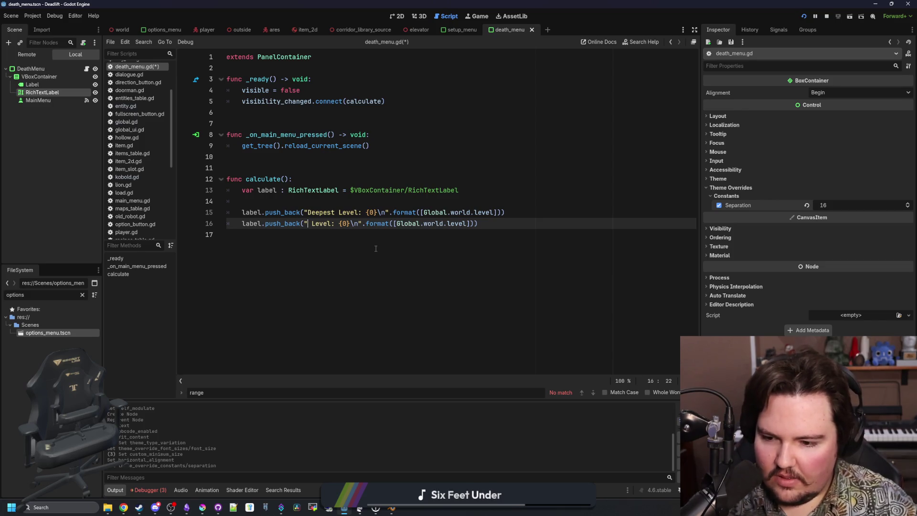
type("Items")
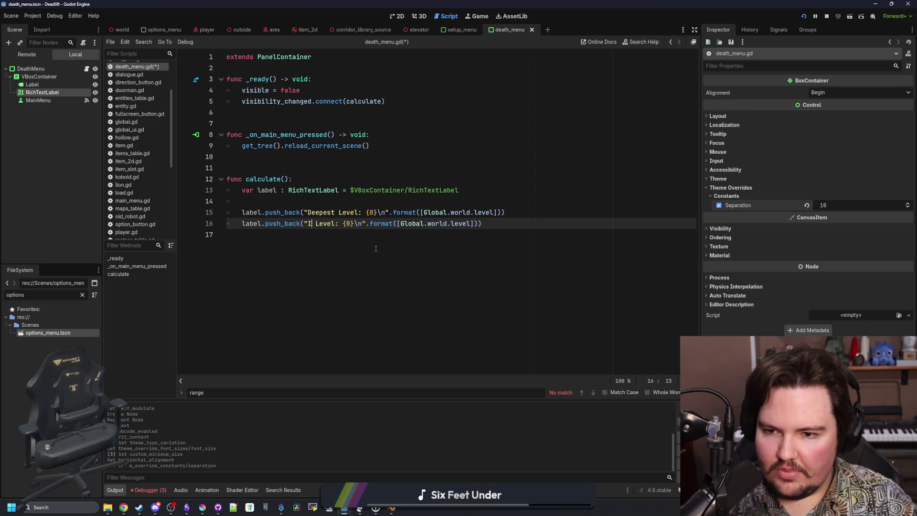
type(" Consumed")
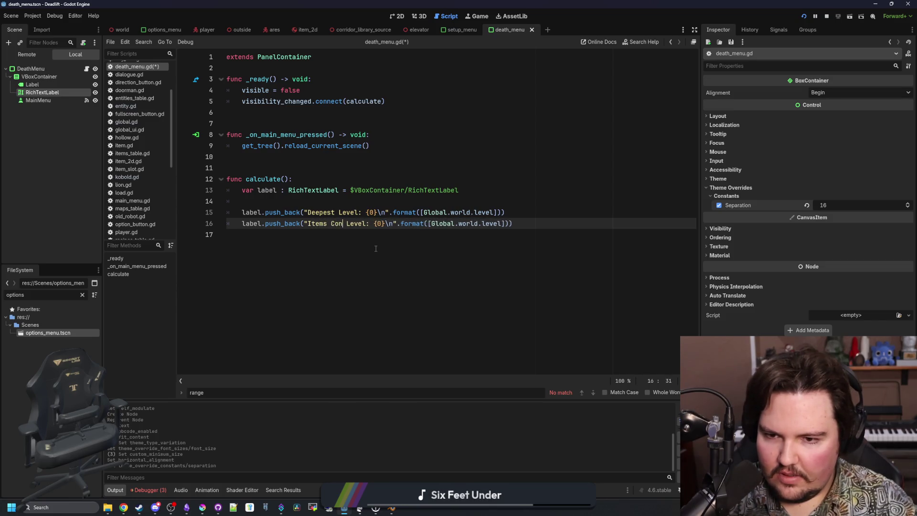
key("Right")
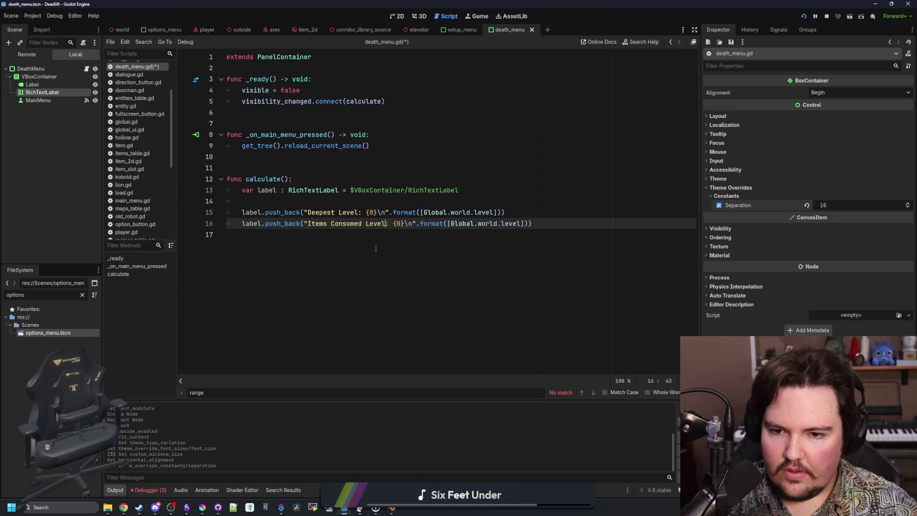
key("BackSpace")
key("BackSpace")
key("BackSpace")
key("Right")
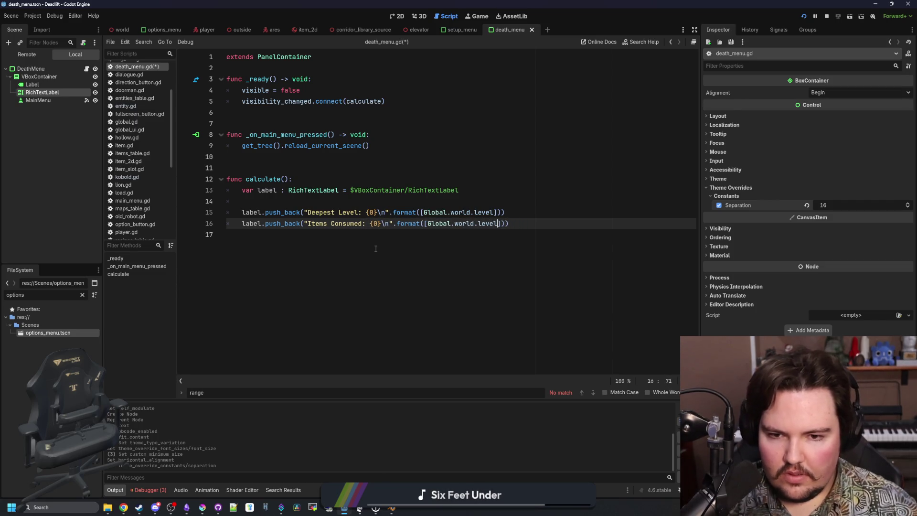
Step: Change Global.world.level to Global.world.itemsConsumed and save death_menu.gd
key("Delete")
key("Delete")
key("Delete")
key("BackSpace")
type("itemsConsumed")
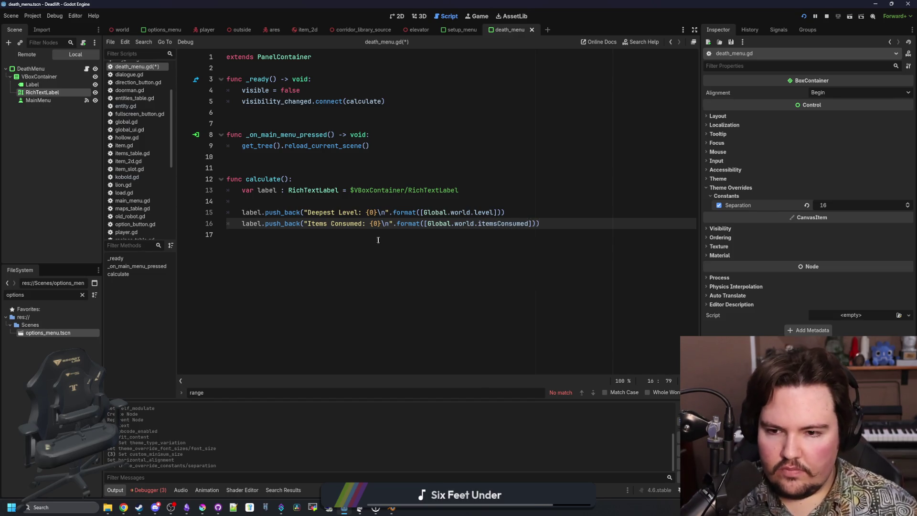
left_click(376, 248)
left_click(311, 201)
left_click(275, 168)
key("ctrl+s")
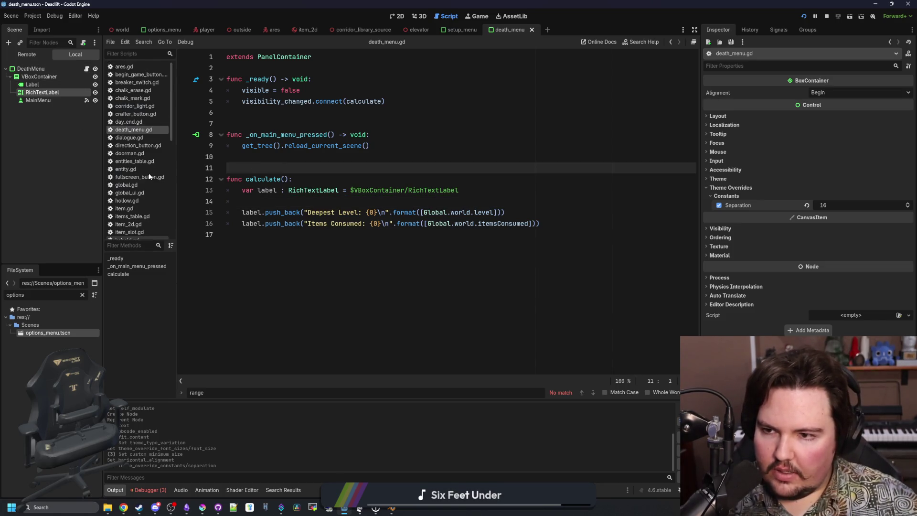
Step: Follow Global.world into global.gd and on to world.gd, searching for the level variable
left_click(465, 224, "ctrl")
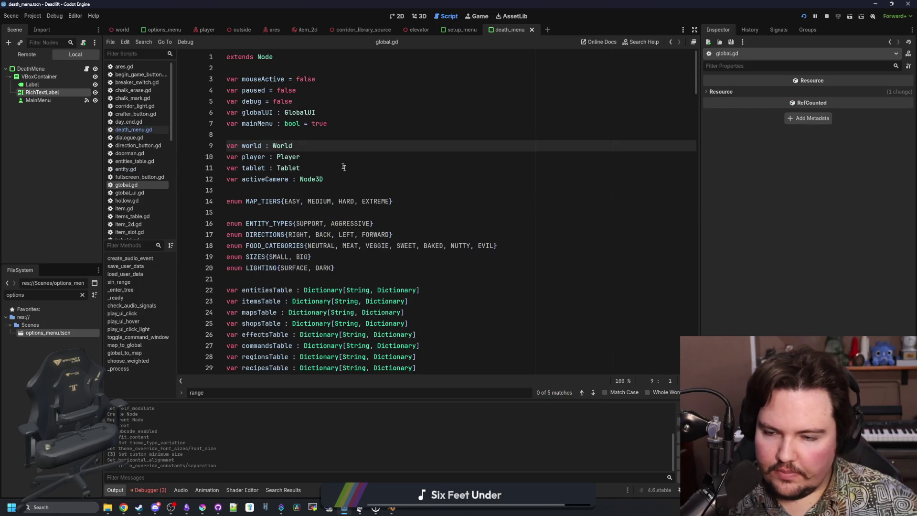
left_click(356, 191)
key("ctrl+f")
type("level")
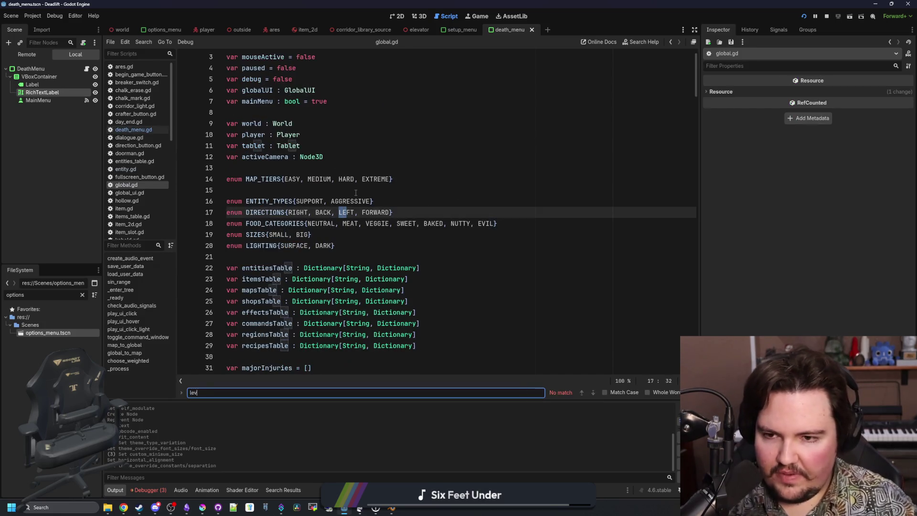
left_click(296, 191)
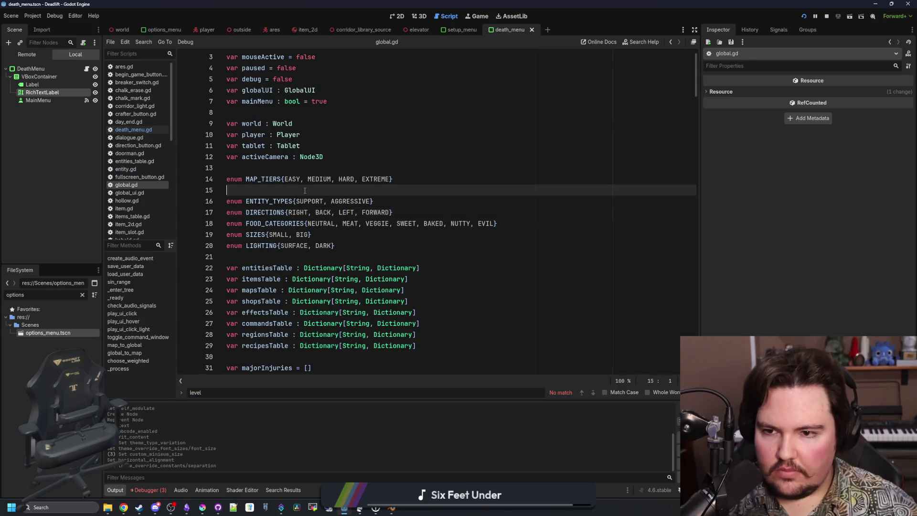
scroll(296, 191, "up", 1)
left_click(315, 168)
key("ctrl+f")
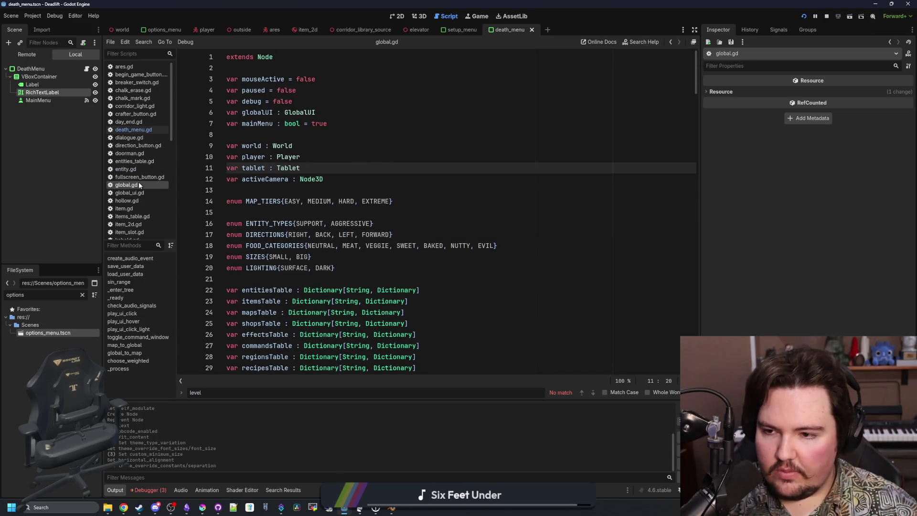
left_click(310, 145)
left_click(284, 143, "ctrl")
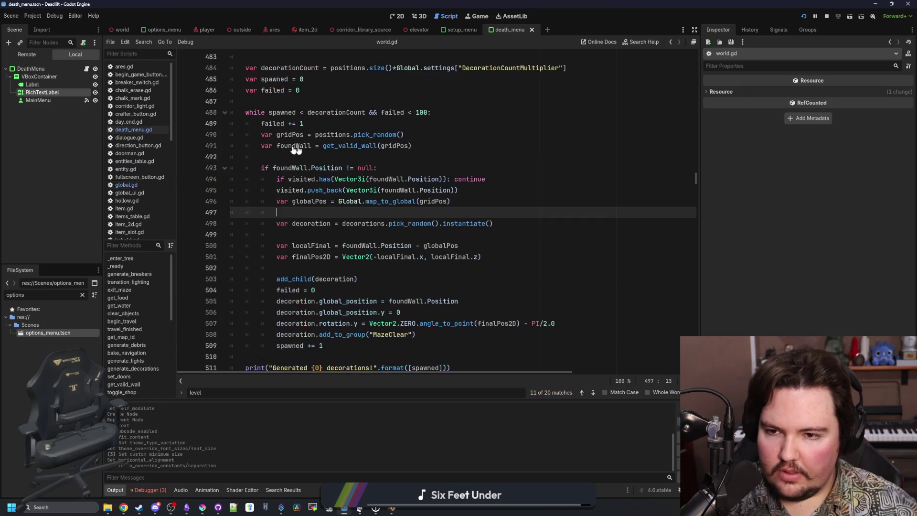
key("ctrl+f")
key("Return")
key("Return")
key("Return")
key("Return")
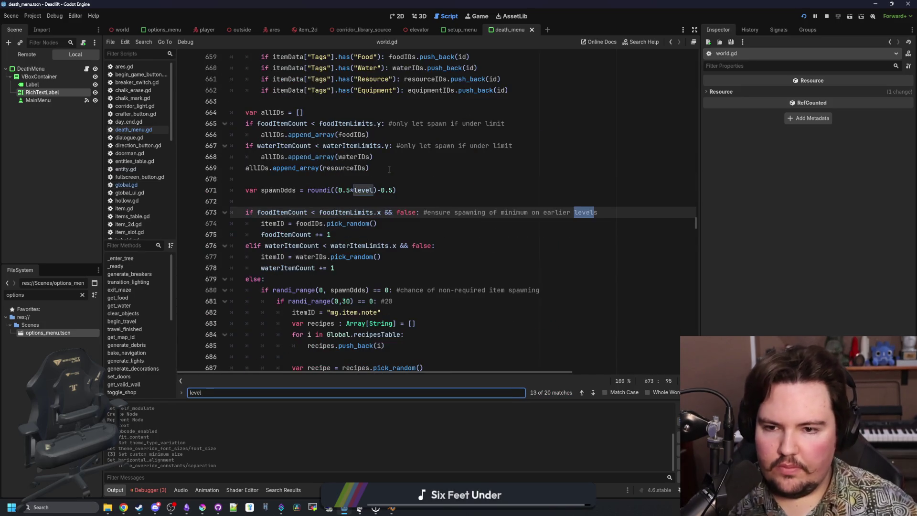
Step: Add var itemsConsumed : int = 0 below the level declaration and save world.gd
key("Return")
key("Return")
key("Return")
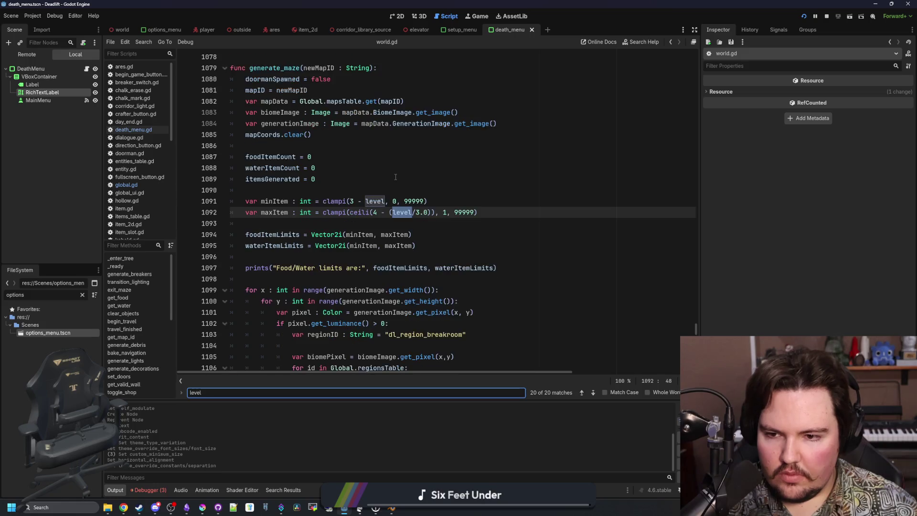
left_click(338, 211)
key("Return")
type("var itemsConsumed 0: int")
left_click(287, 212)
double_click(285, 223)
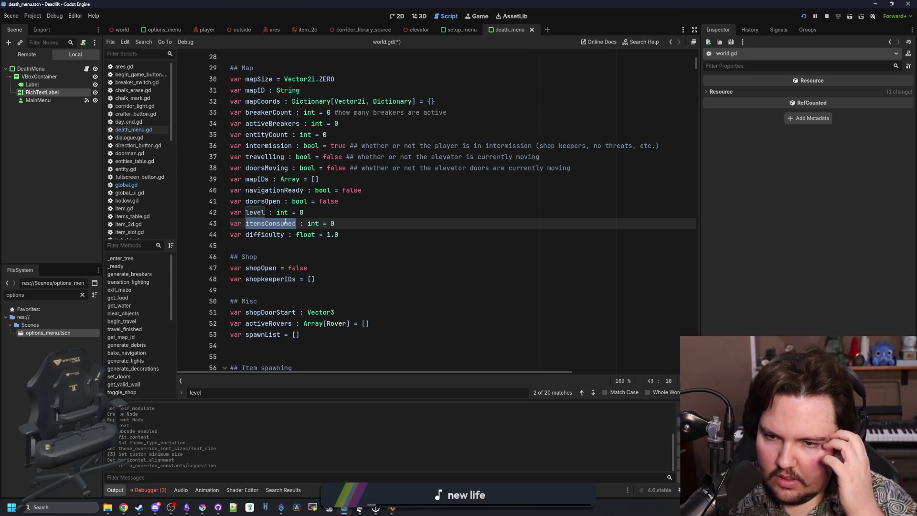
key("ctrl+s")
left_click(392, 213)
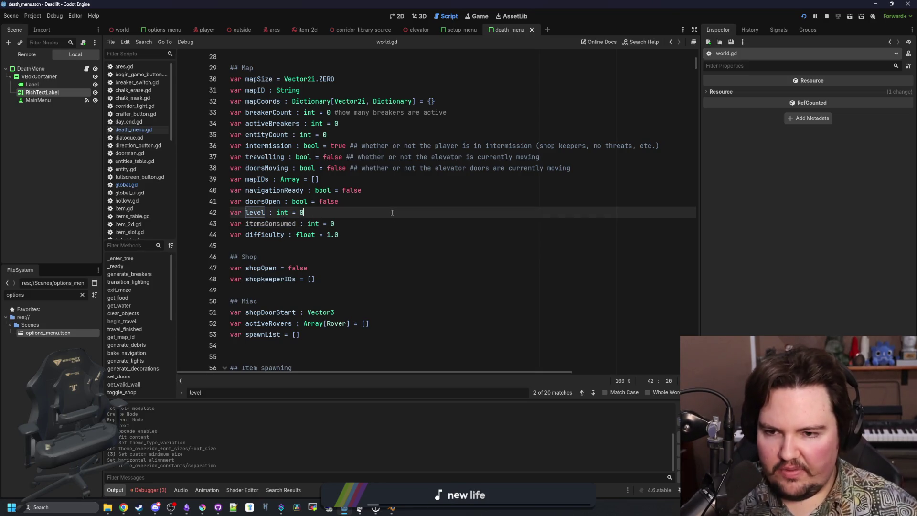
double_click(267, 222)
key("End")
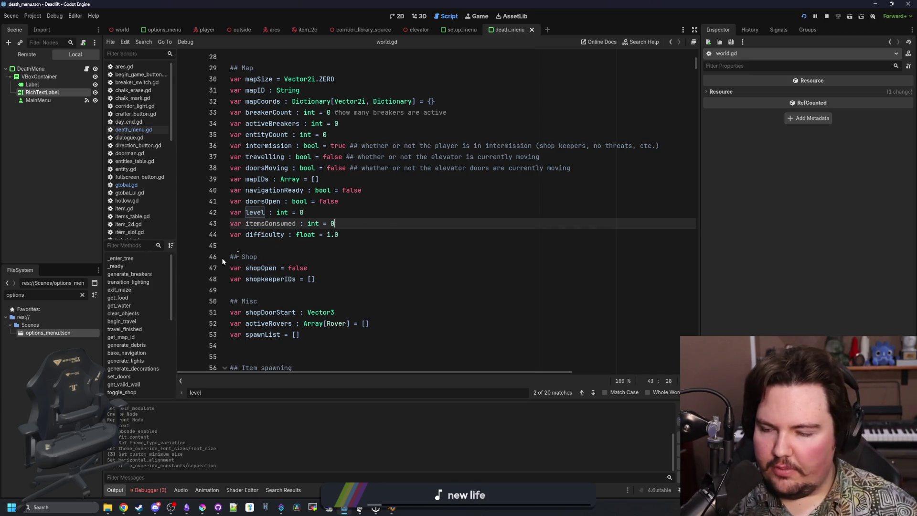
Step: Open player.gd and search it for the bandage code
type("player")
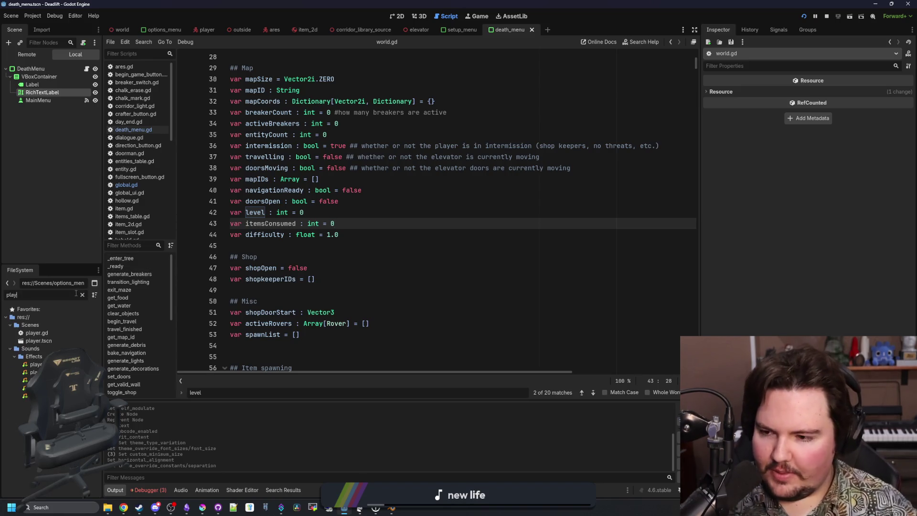
double_click(53, 332)
scroll(490, 244, "down", 5)
left_click(491, 244)
key("ctrl+f")
type("con")
key("BackSpace")
key("BackSpace")
key("BackSpace")
type("bandage")
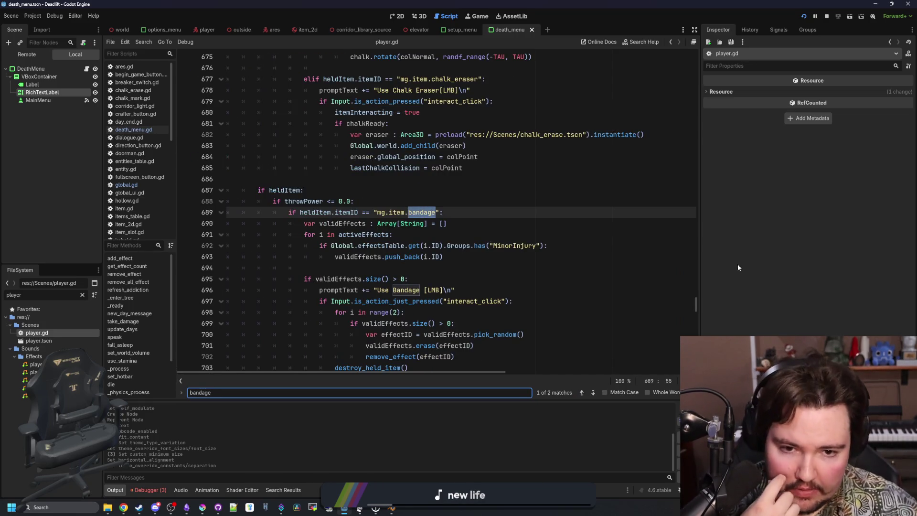
left_click_drag(700, 265, 817, 265)
scroll(488, 299, "down", 4)
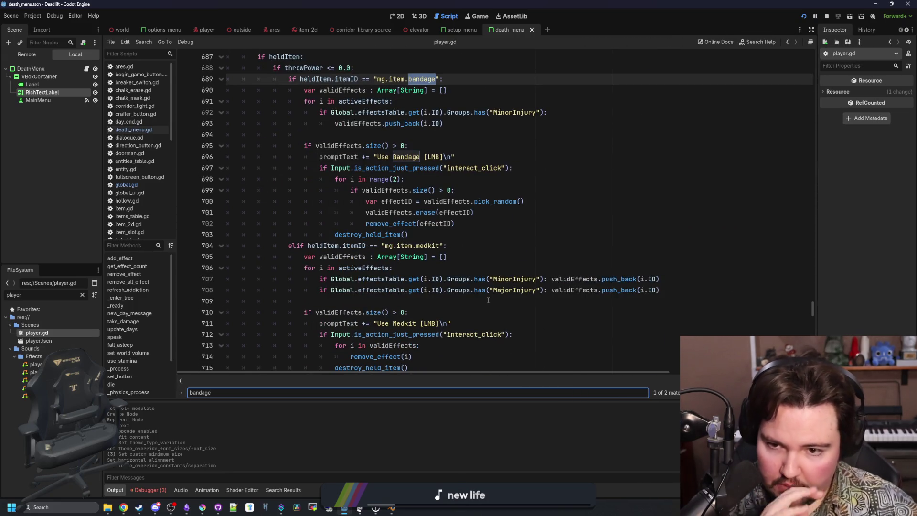
scroll(352, 234, "down", 4)
Step: Add Global.world.itemsConsumed += 1 after remove_effect(i) in the medkit branch
left_click(379, 233)
left_click(379, 233, "ctrl")
key("alt+Left")
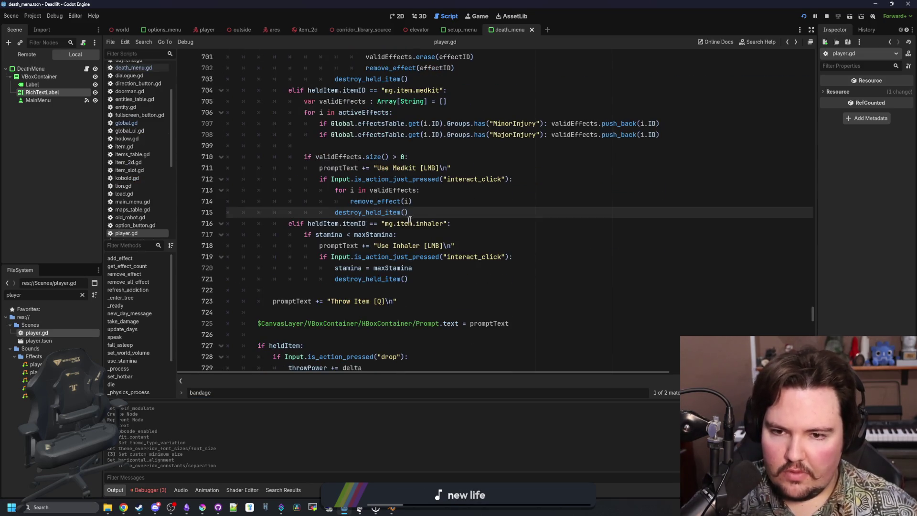
scroll(407, 220, "up", 1)
left_click(429, 239)
key("Return")
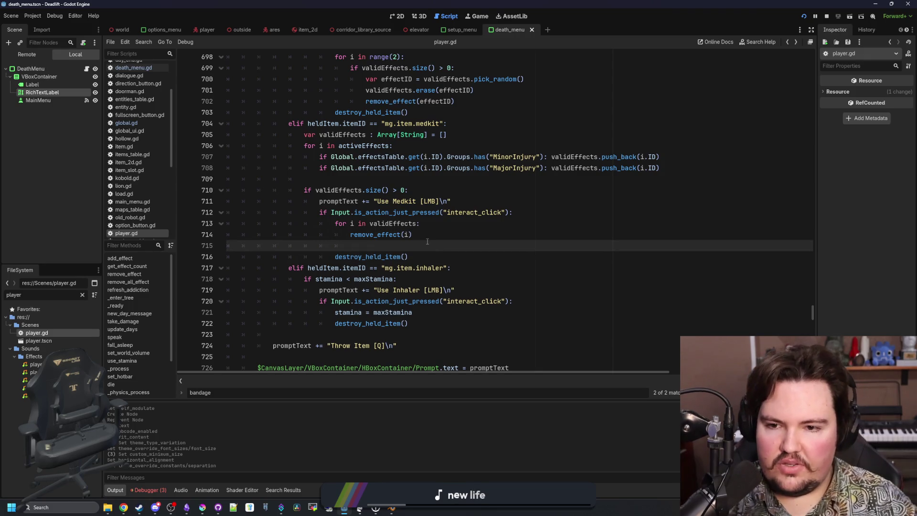
type("Globa")
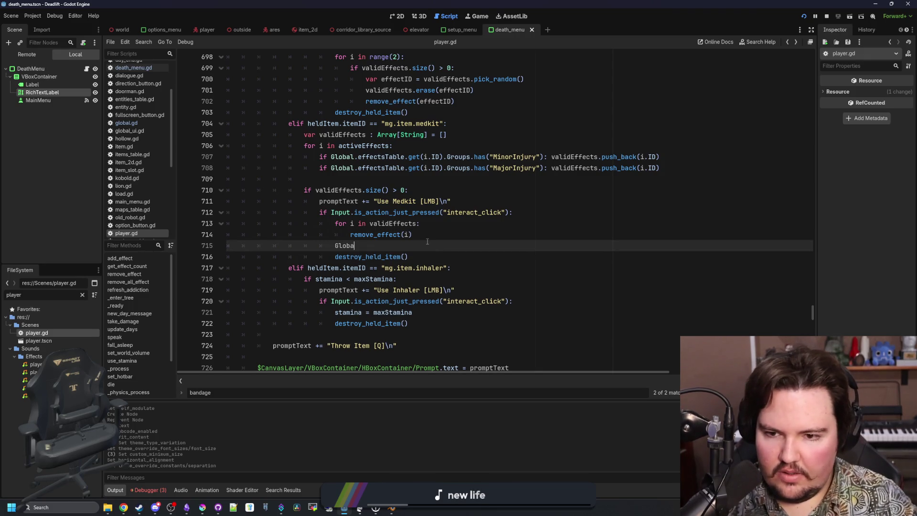
type("l.world.itemsCon")
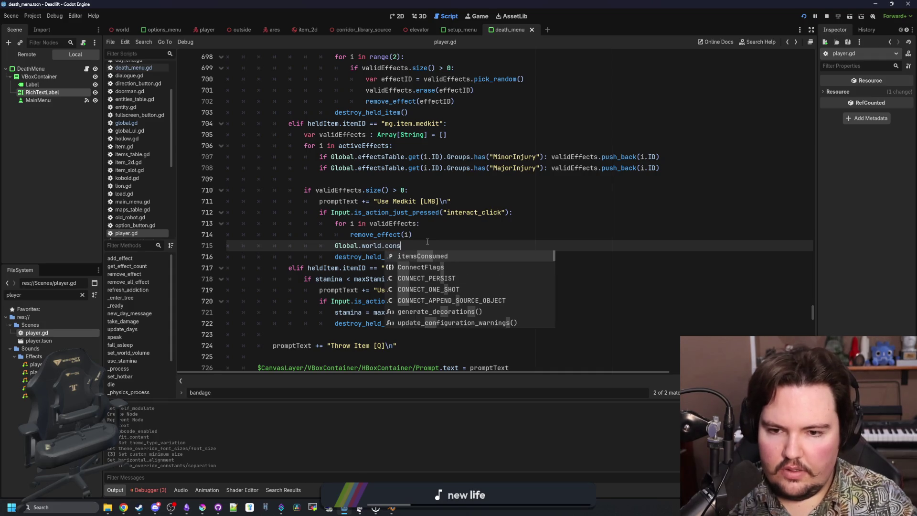
key("Return")
type("+= 1")
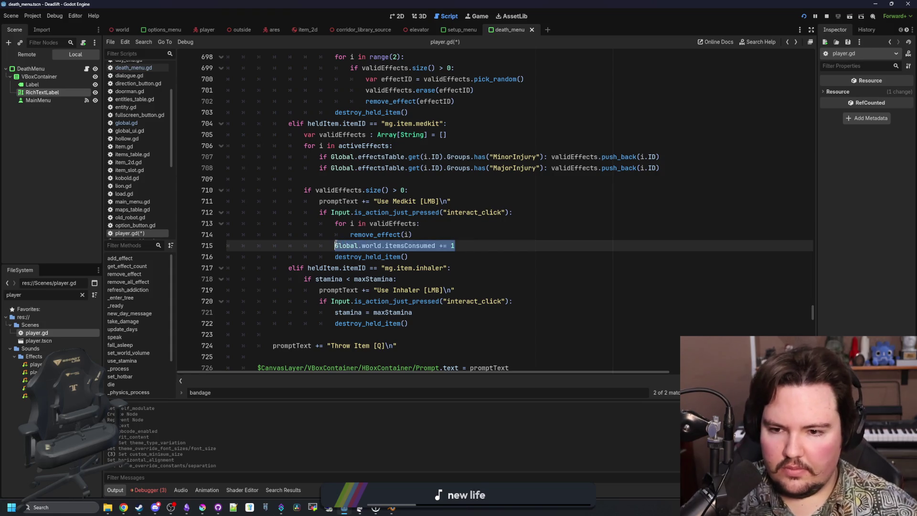
Step: Paste the same increment after remove_effect(effectID) in the bandage branch
left_click(431, 312)
scroll(431, 312, "up", 3)
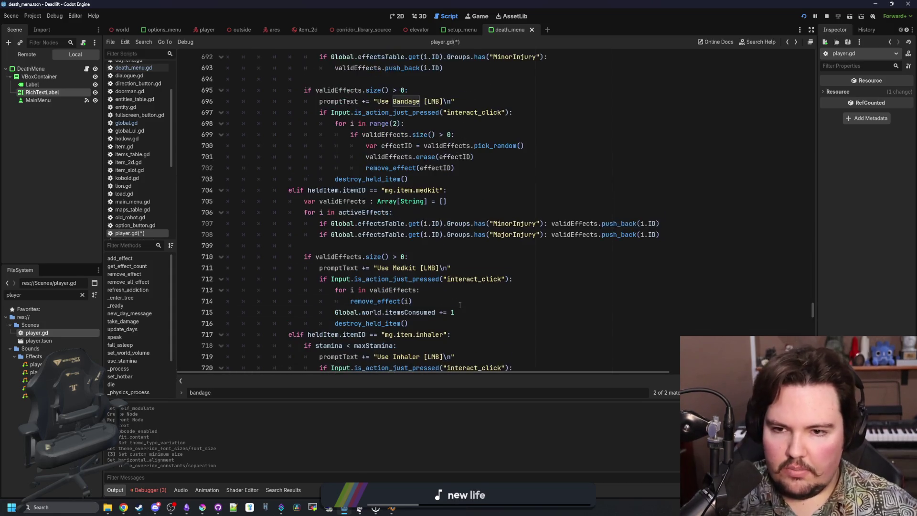
left_click(466, 201)
key("Return")
type("Global.world.itemsConsumed += 1")
Step: Delete the stray itemsConsumed increment from the inhaler branch
scroll(467, 202, "up", 2)
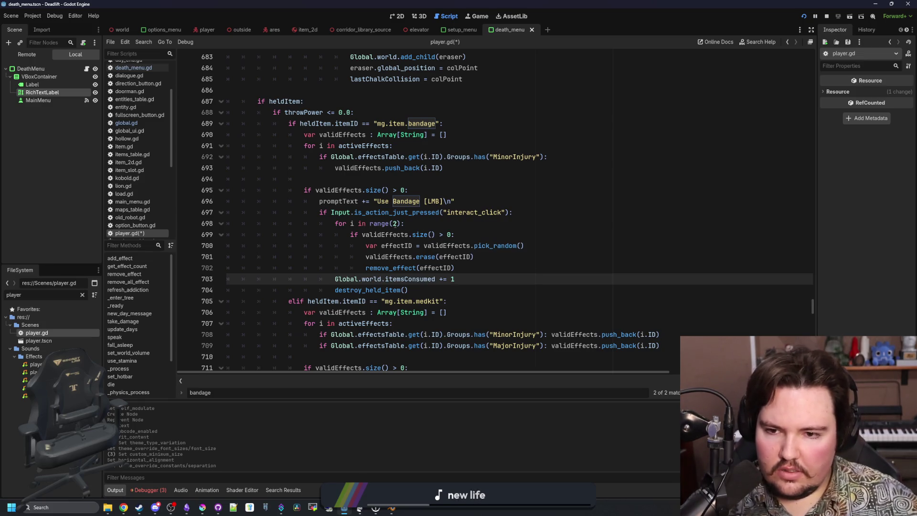
scroll(464, 229, "down", 1)
scroll(463, 229, "down", 4)
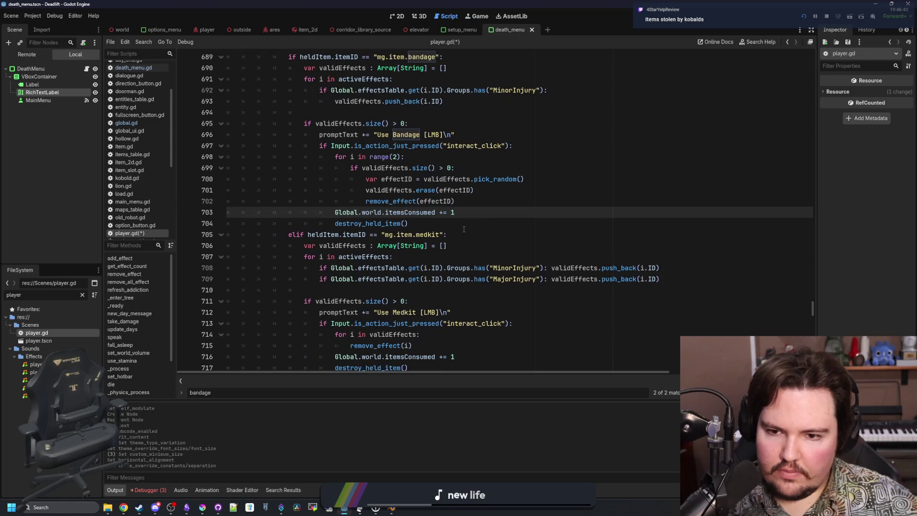
scroll(463, 230, "down", 3)
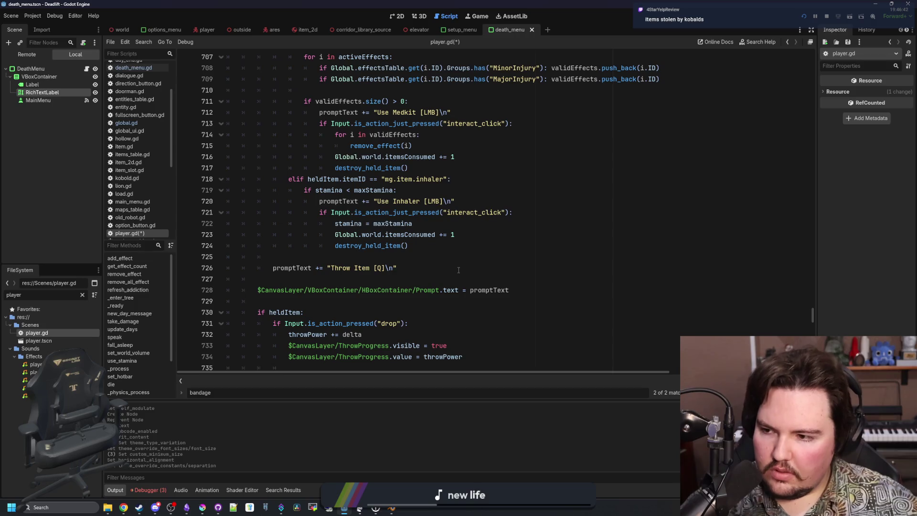
scroll(457, 308, "up", 2)
left_click_drag(454, 301, 335, 301)
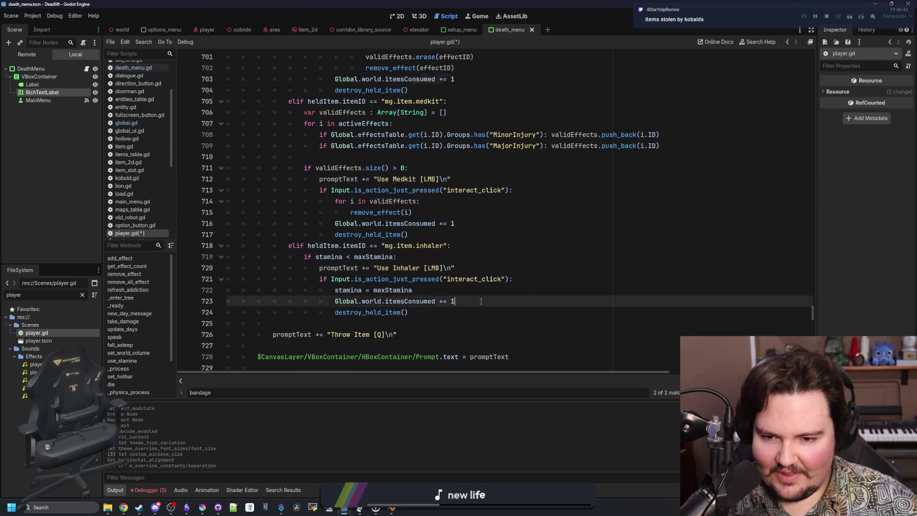
key("BackSpace")
key("BackSpace")
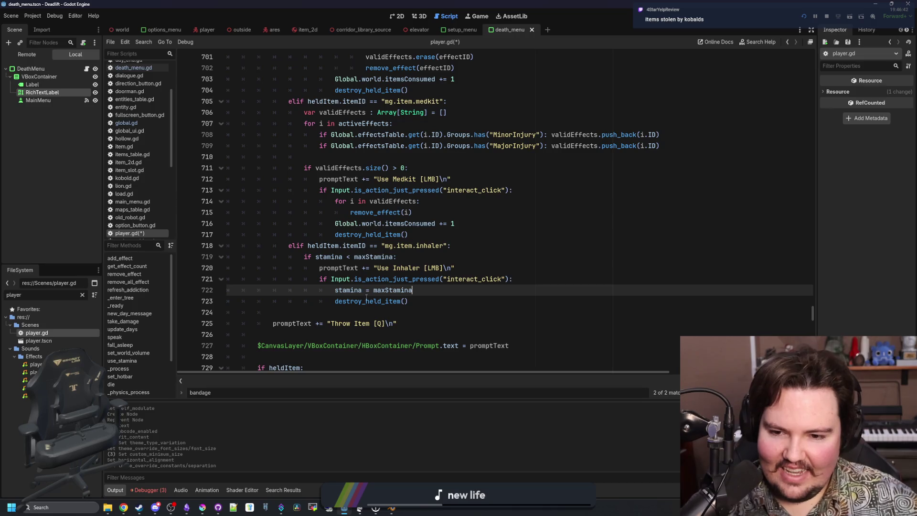
Step: Start giving destroy_held_item a consumed : bool = false parameter
left_click(375, 302, "ctrl")
key("End")
key("Left")
key("Left")
type("con")
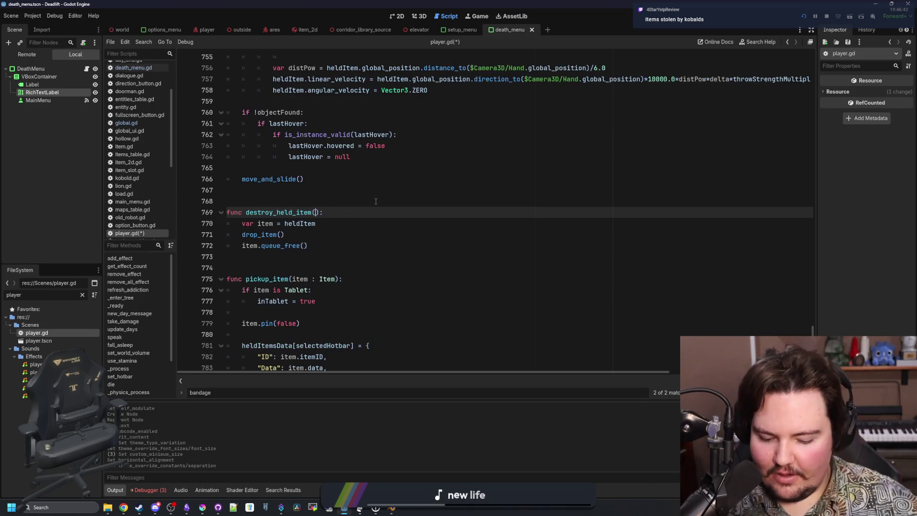
type("sumed : bool = f")
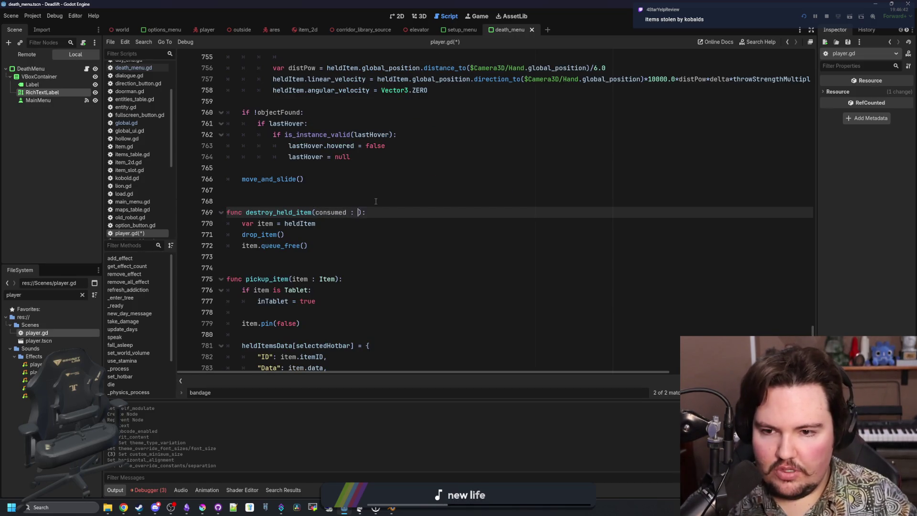
type("alse")
Step: Finish the false default and add 'if consumed: Global.world.itemsConsumed += 1' after item.queue_free()
scroll(335, 268, "right", 1)
key("Down")
key("Down")
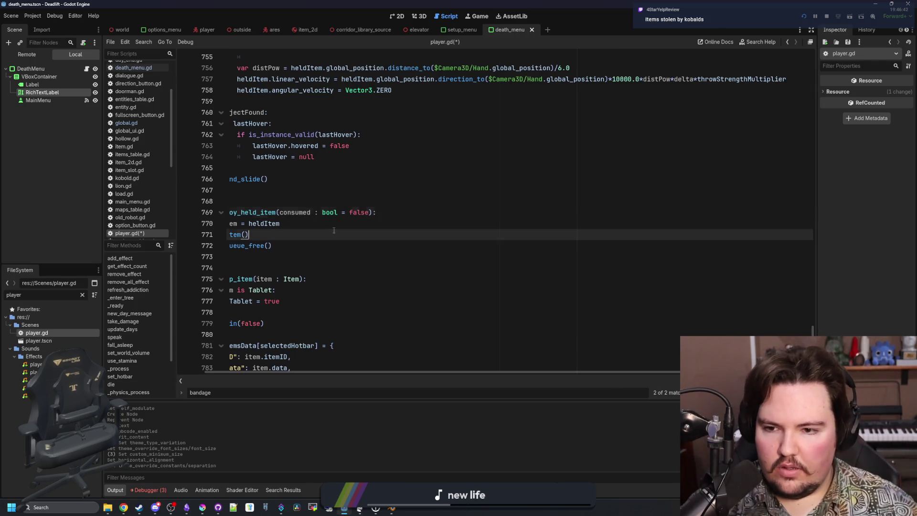
scroll(334, 268, "left", 1)
left_click(364, 227)
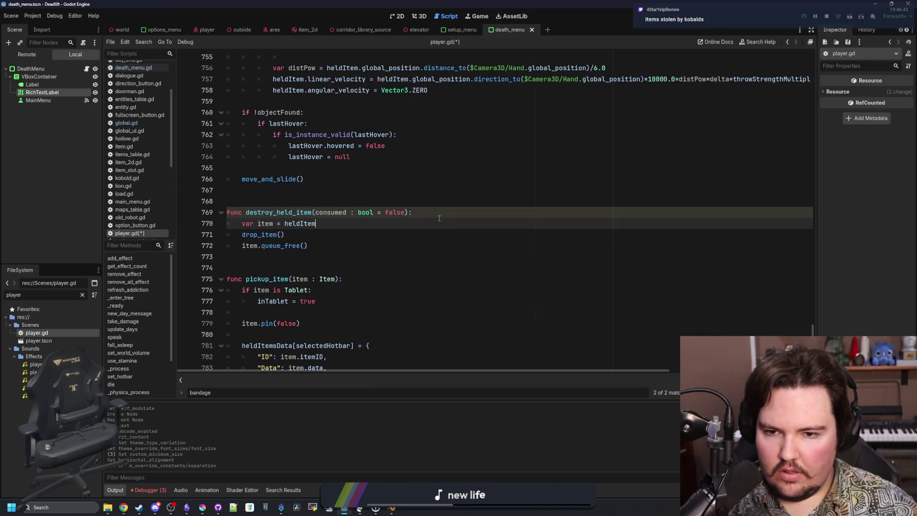
left_click(324, 238)
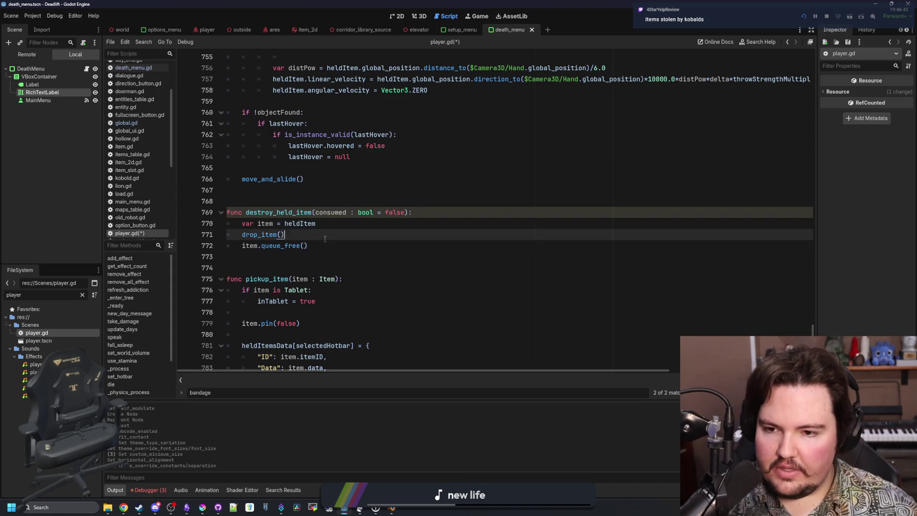
left_click(322, 241)
key("Return")
type("if consumed:")
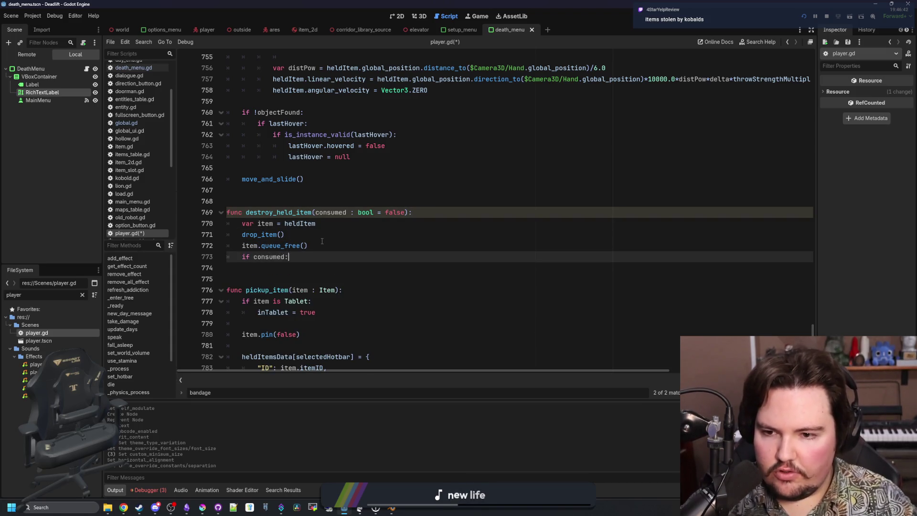
key("Return")
type("Global.world.item")
key("Return")
type("1")
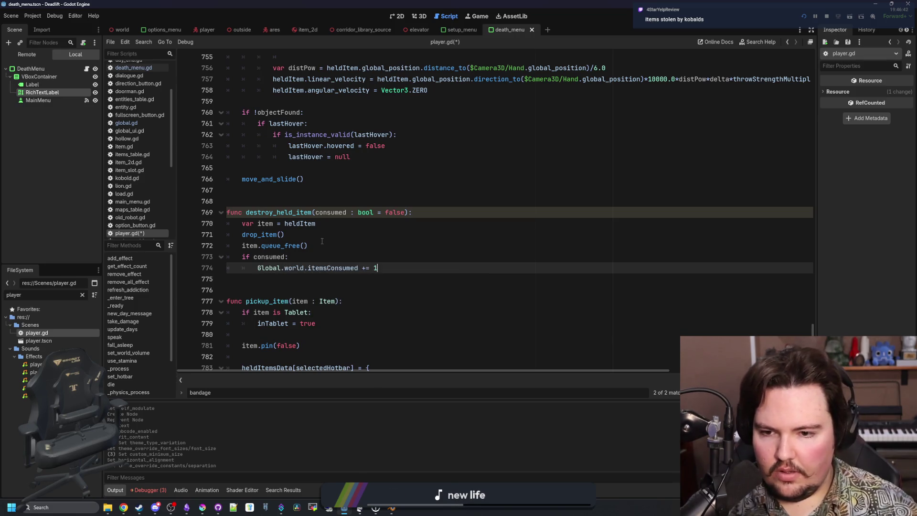
Step: Search player.gd for the destroy_held_item calls
left_click(322, 241)
left_click(343, 203)
key("ctrl+f")
type("destroy")
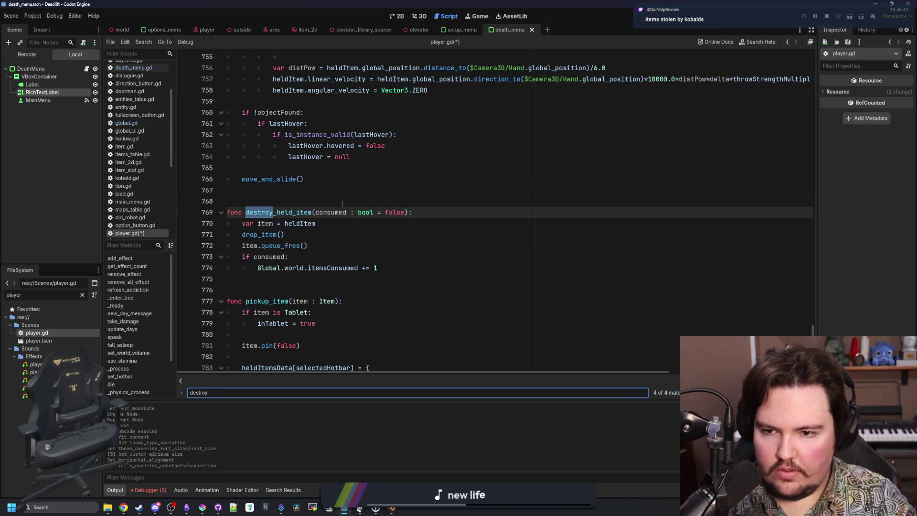
key("Return")
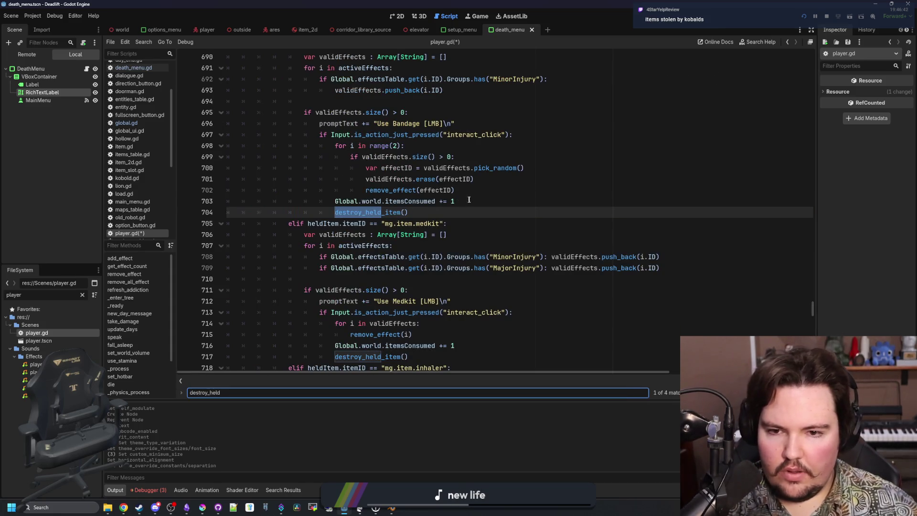
Step: Delete the standalone itemsConsumed lines from the bandage and medkit branches
triple_click(468, 200)
key("BackSpace")
left_click(405, 201)
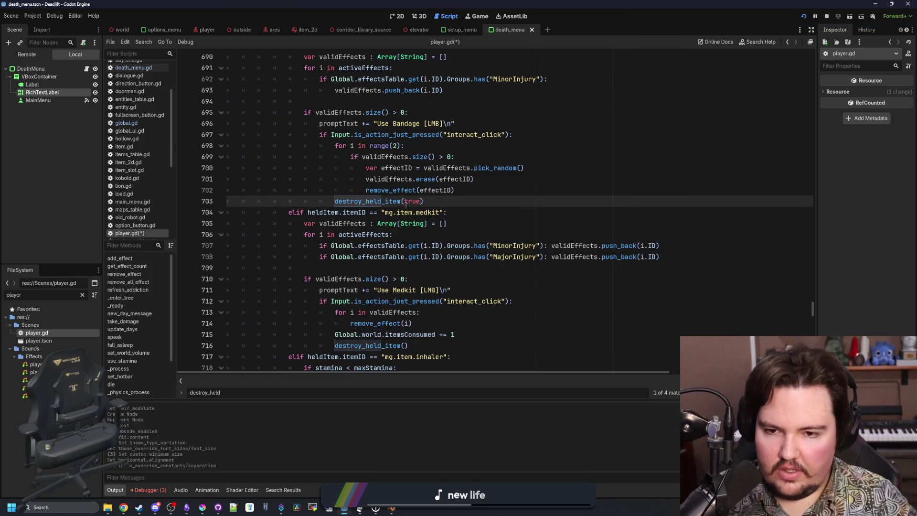
scroll(406, 201, "down", 3)
left_click(453, 235)
mouse_move(336, 235)
left_mouse_down()
mouse_move(203, 224)
mouse_move(453, 234)
mouse_move(454, 257)
mouse_move(456, 235)
left_mouse_up()
key("BackSpace")
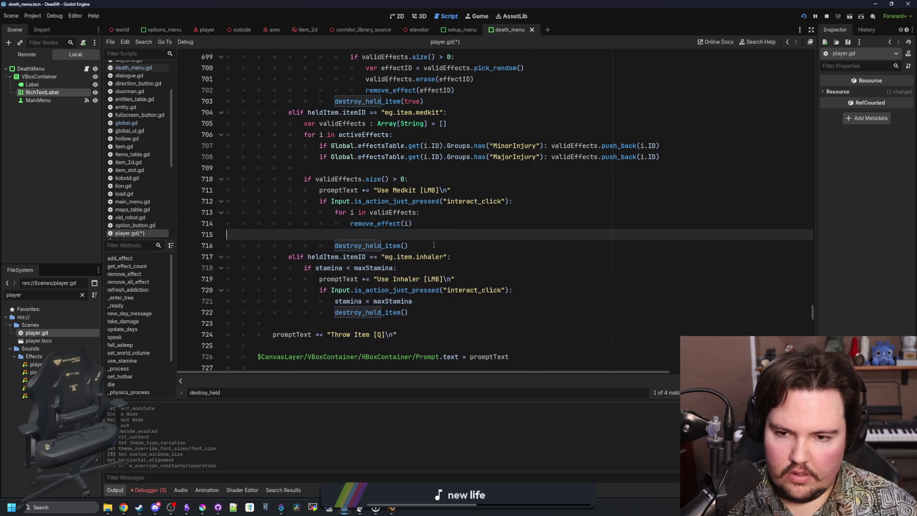
key("Delete")
left_click(405, 235)
Step: Pass true to the inhaler's destroy_held_item() call and review the edited item branches
left_click(405, 323)
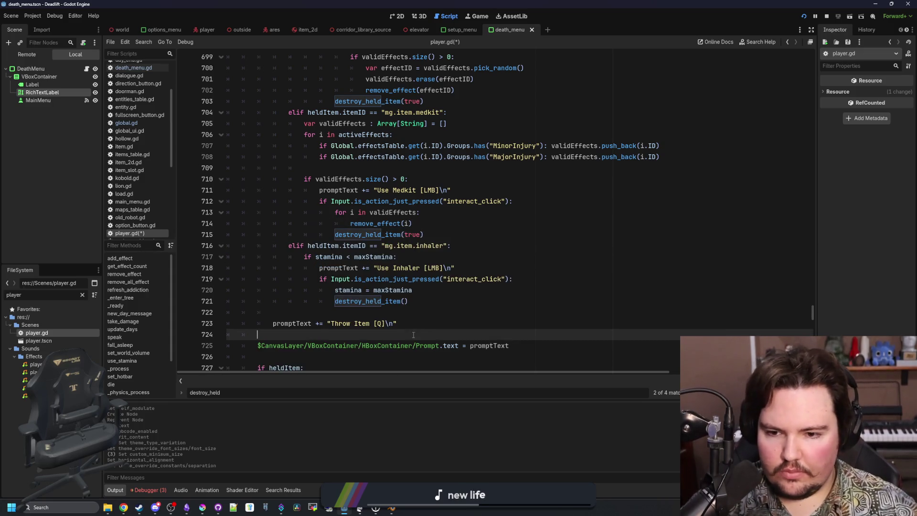
left_click(405, 301)
type("true")
scroll(404, 301, "up", 5)
scroll(394, 257, "up", 2)
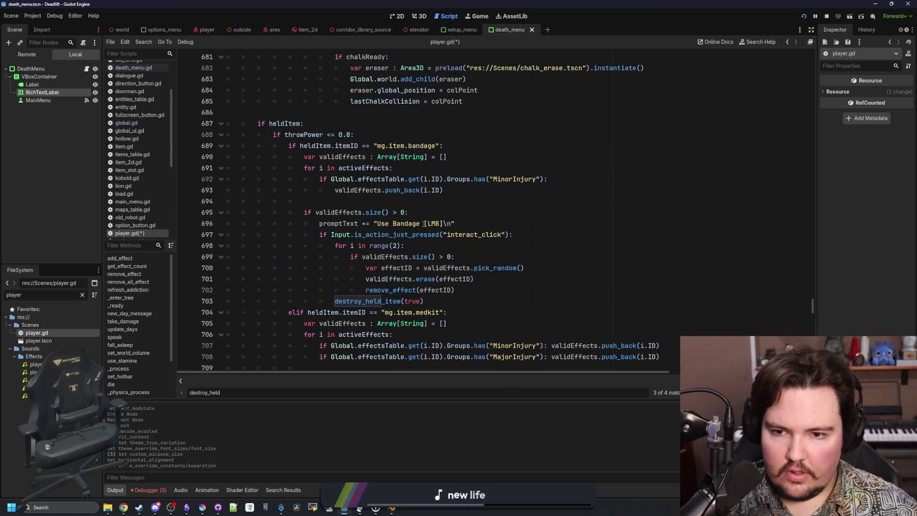
left_click(417, 201)
scroll(417, 202, "down", 4)
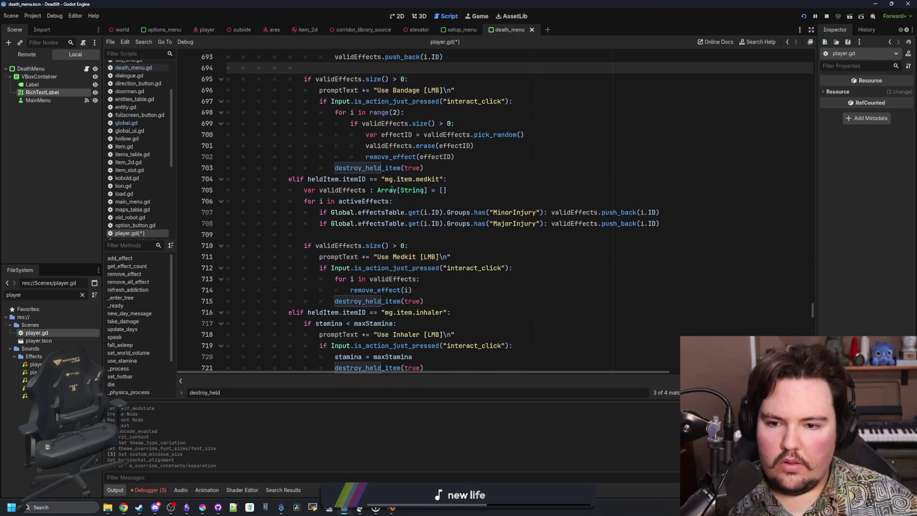
scroll(401, 215, "down", 3)
scroll(401, 229, "down", 4)
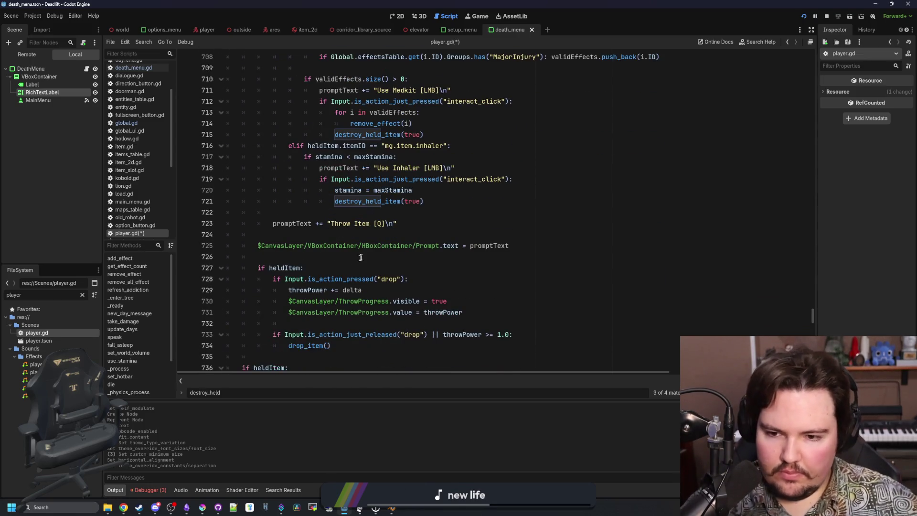
scroll(354, 264, "up", 3)
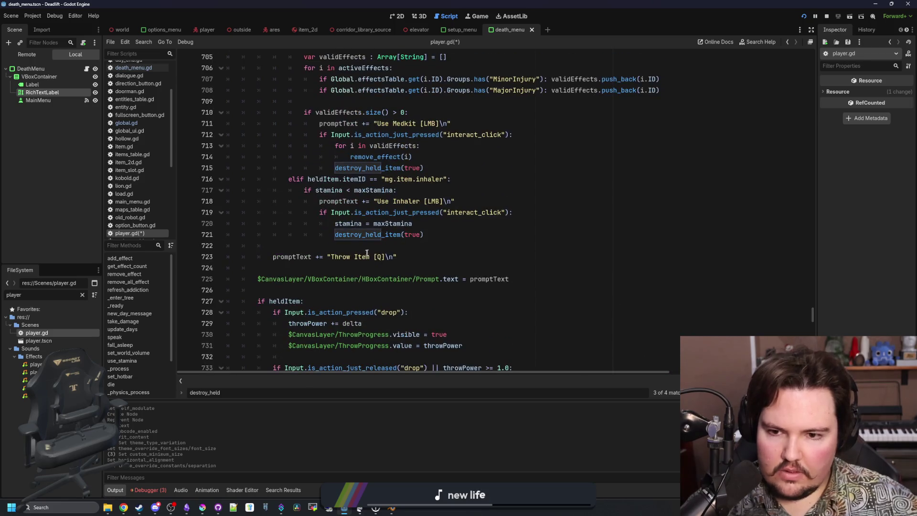
mouse_move(424, 234)
left_mouse_down()
mouse_move(267, 246)
mouse_move(330, 234)
left_mouse_up()
left_click(364, 245)
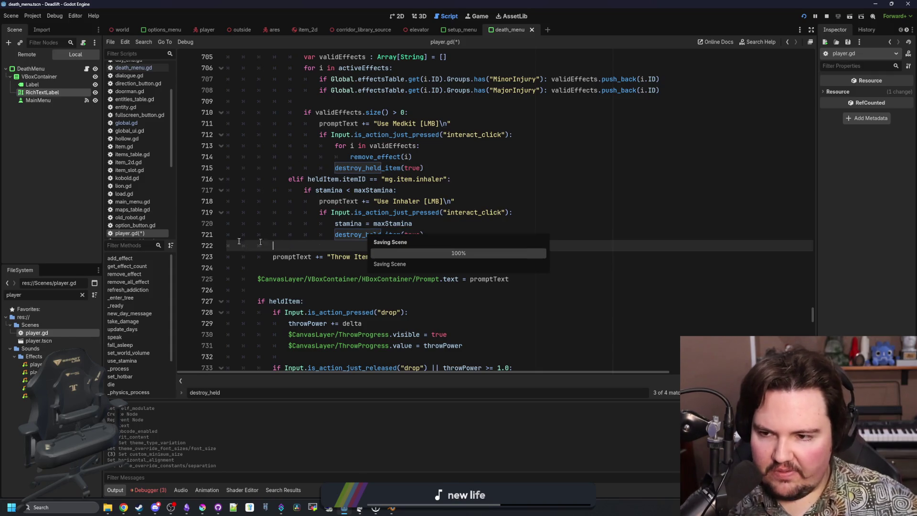
Step: Save player.gd, then type and clear a 'fo' filter in the FileSystem dock
key("ctrl+s")
scroll(139, 143, "up", 3)
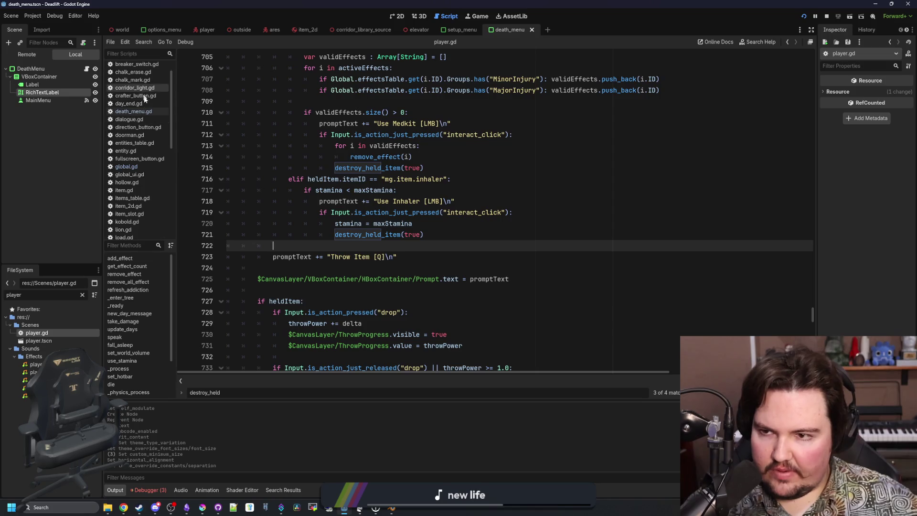
left_click(82, 295)
type("food")
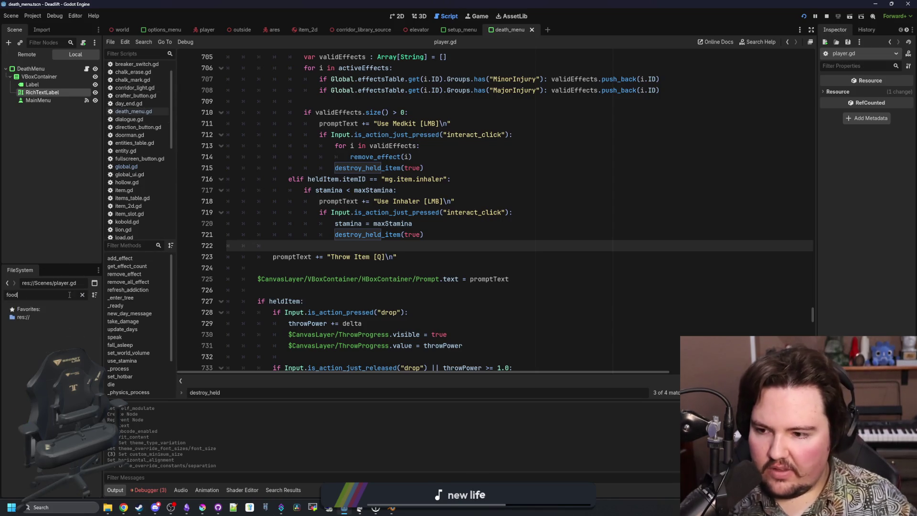
key("BackSpace")
key("BackSpace")
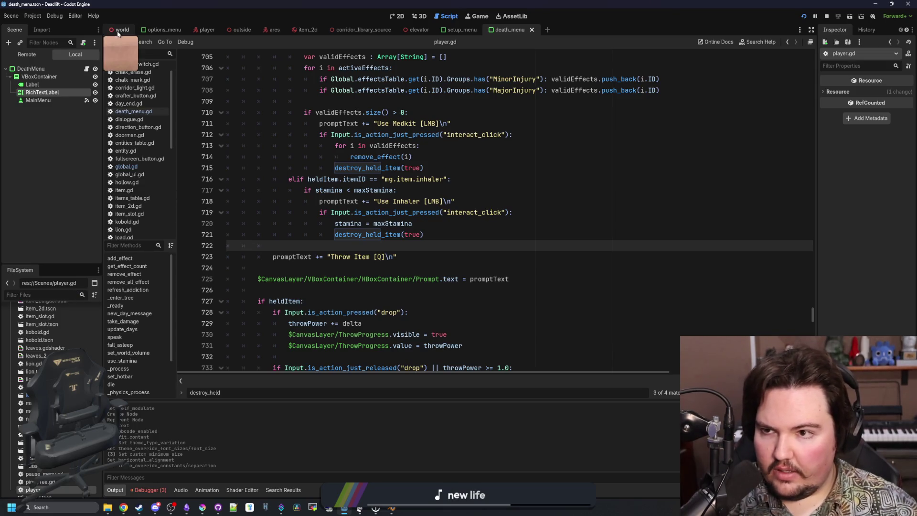
Step: Switch to the world scene tab with its world.gd script
left_click(119, 30)
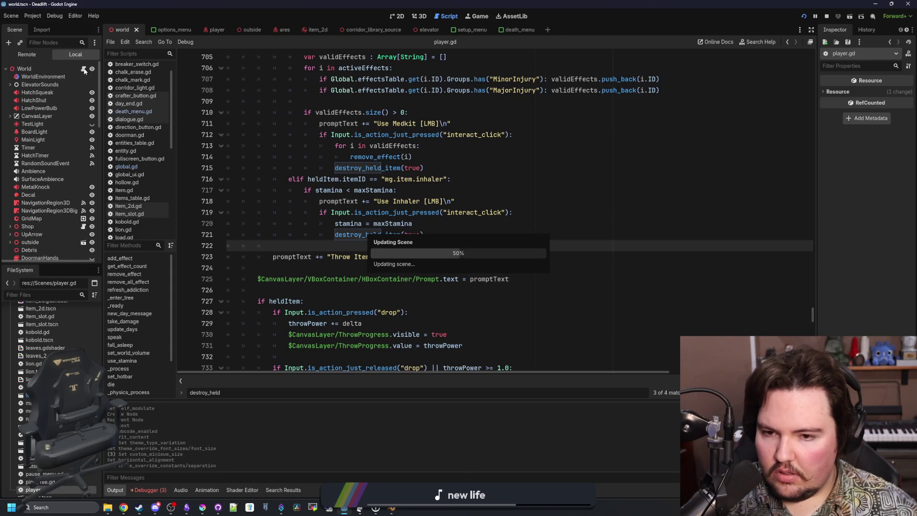
scroll(58, 169, "up", 10)
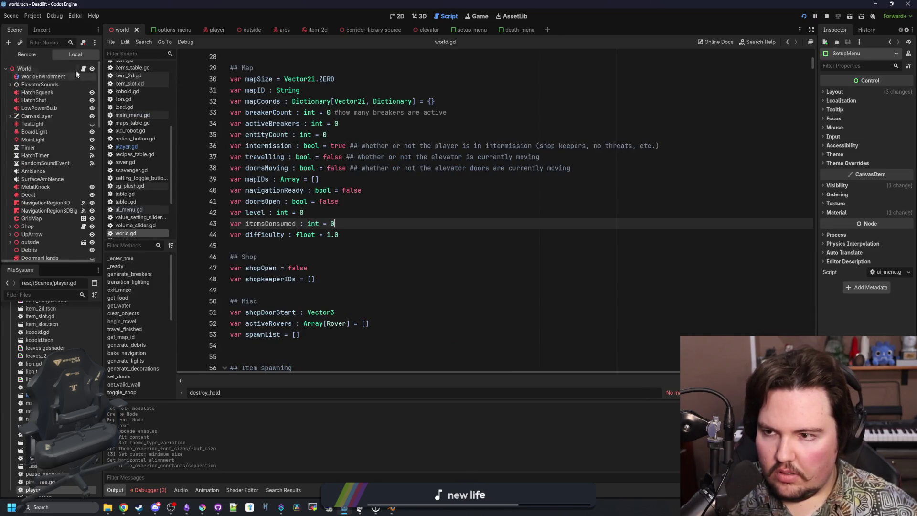
key("ctrl+shift+f")
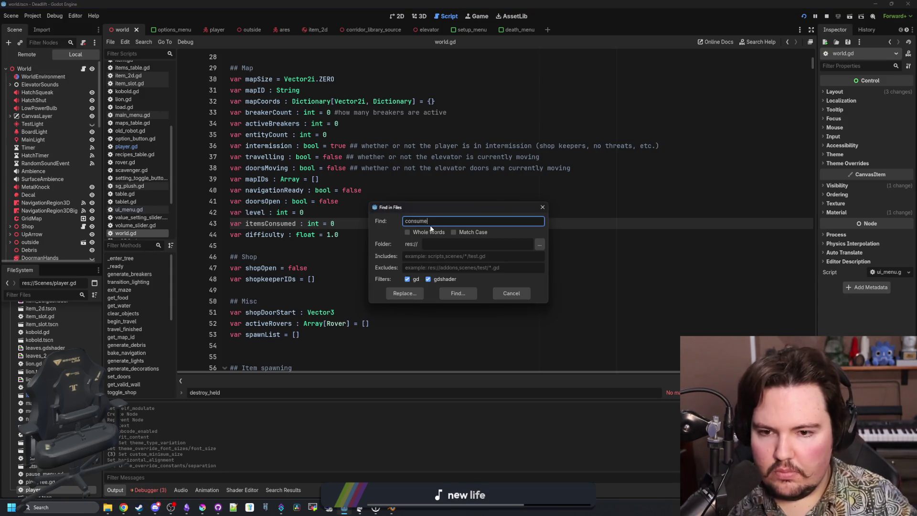
Step: Search the project for 'consume' and open the player.gd and day_end.gd line 84 matches
key("Return")
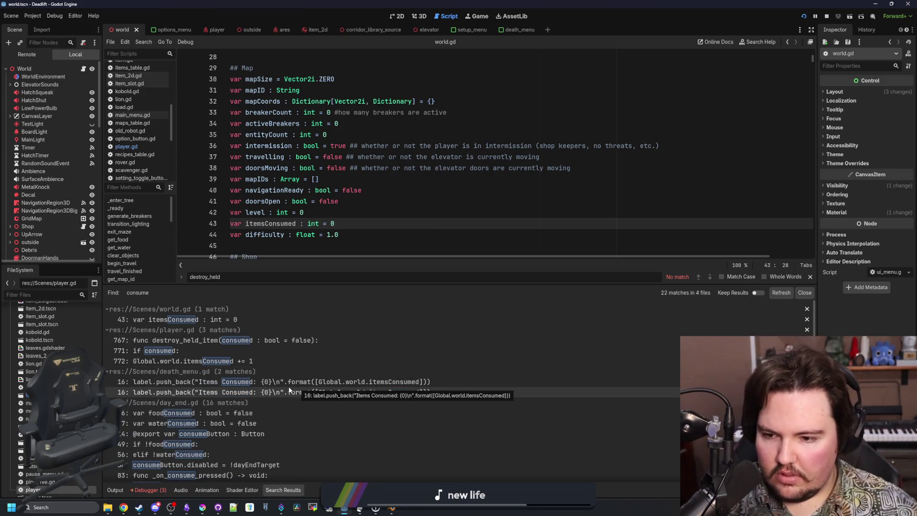
left_click(194, 349)
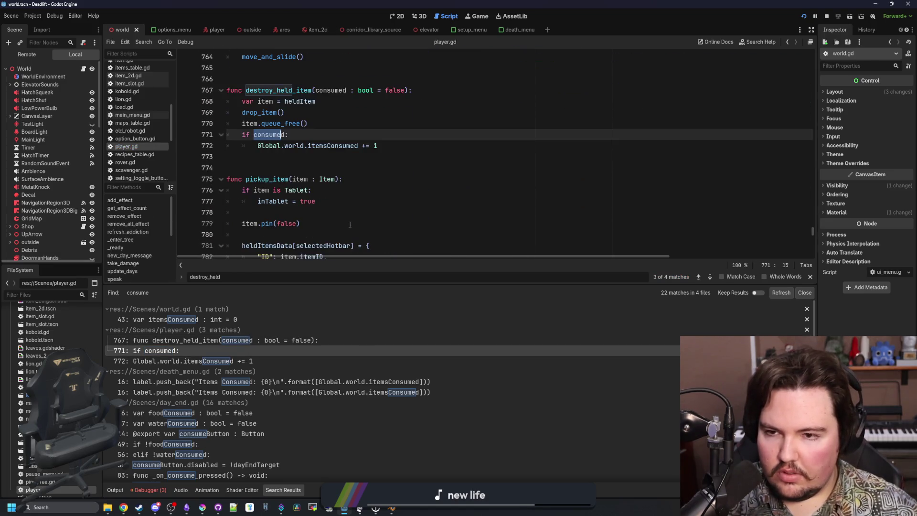
scroll(222, 368, "down", 2)
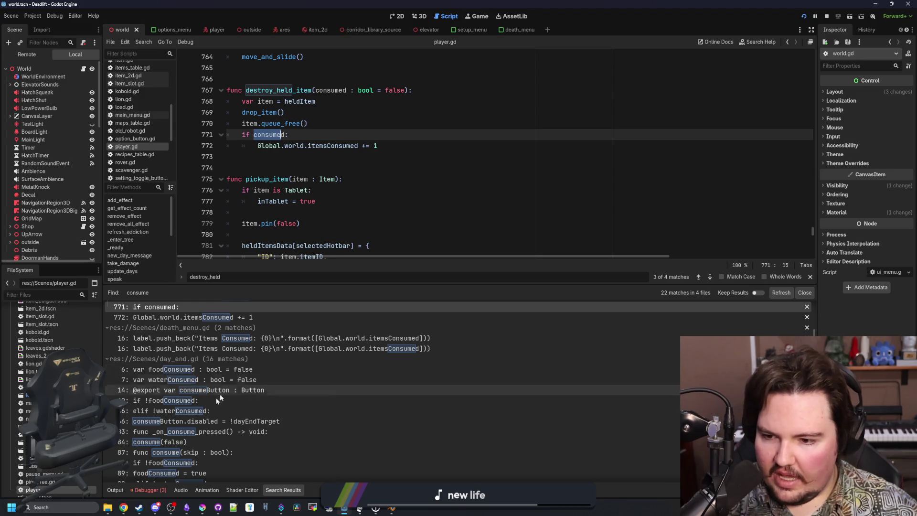
left_click(186, 441)
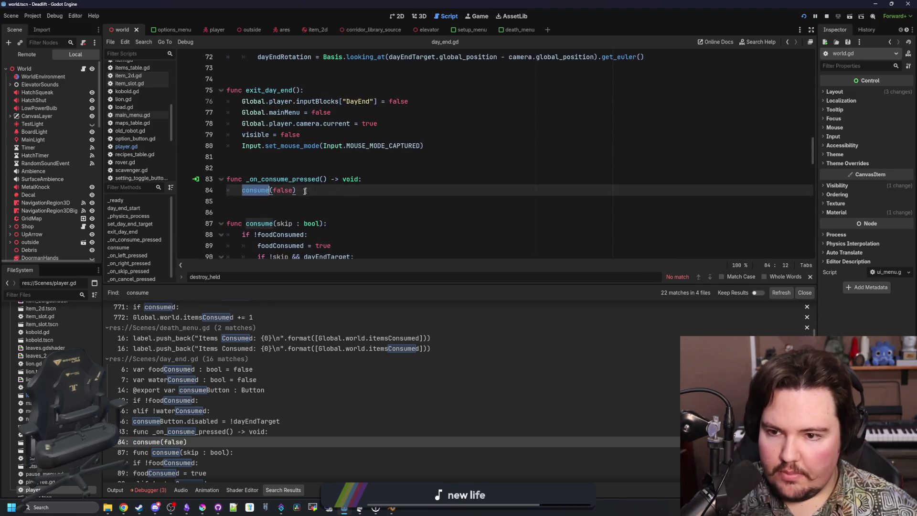
Step: Jump to the consume() definition in day_end.gd and give the script editor more height
left_click(283, 207)
left_click(256, 191, "ctrl")
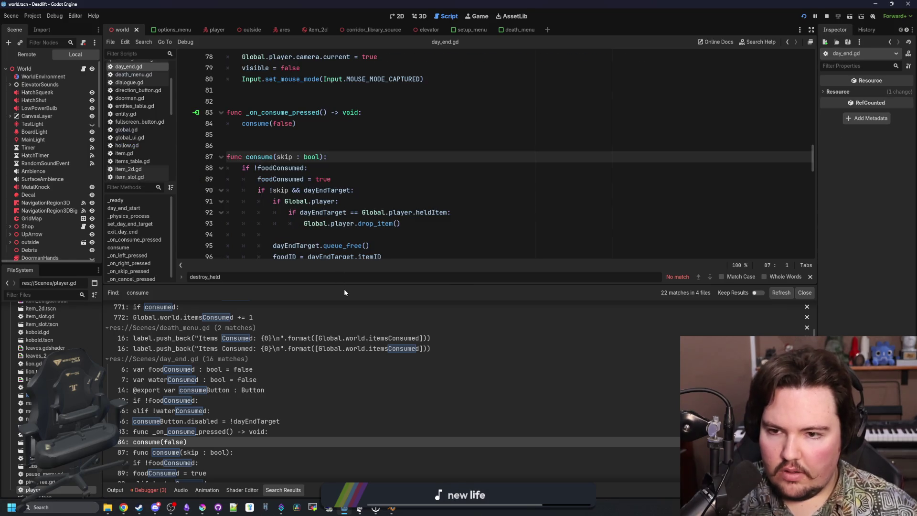
left_click_drag(353, 286, 343, 390)
scroll(314, 276, "down", 2)
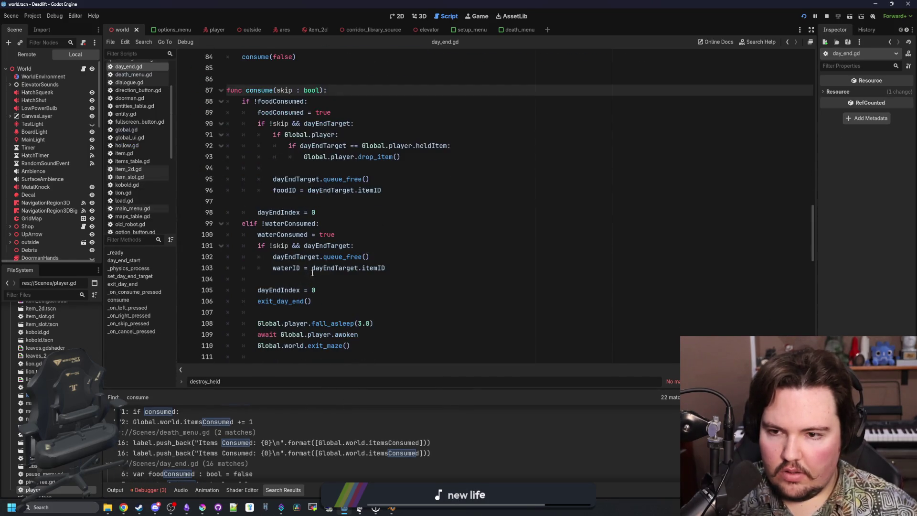
scroll(311, 268, "down", 2)
scroll(311, 266, "up", 4)
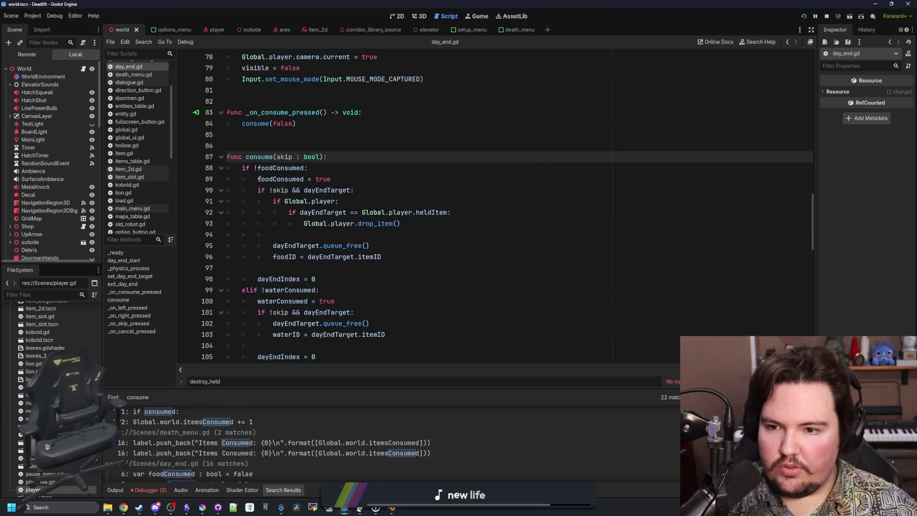
left_click_drag(258, 179, 327, 177)
left_click(367, 178)
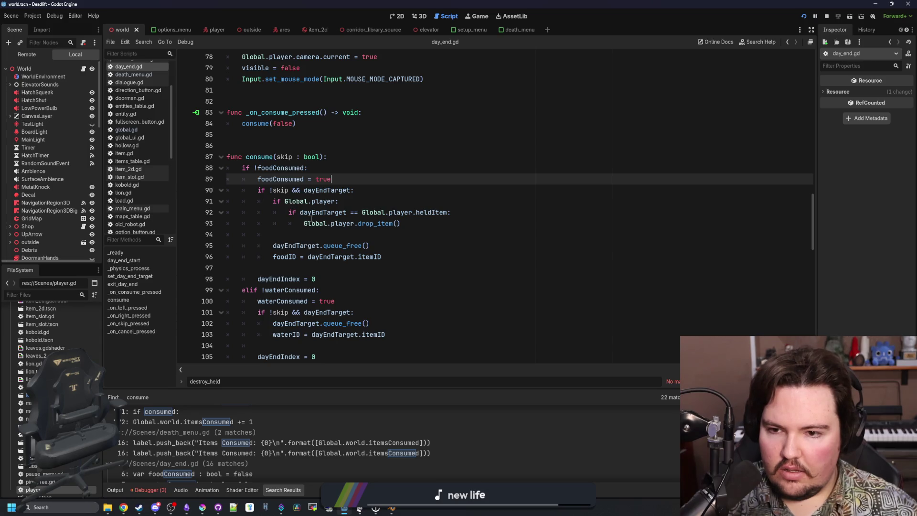
Step: Add Global.world.itemsConsumed += 1 after the food item's queue_free line
mouse_move(309, 218)
left_click(290, 250)
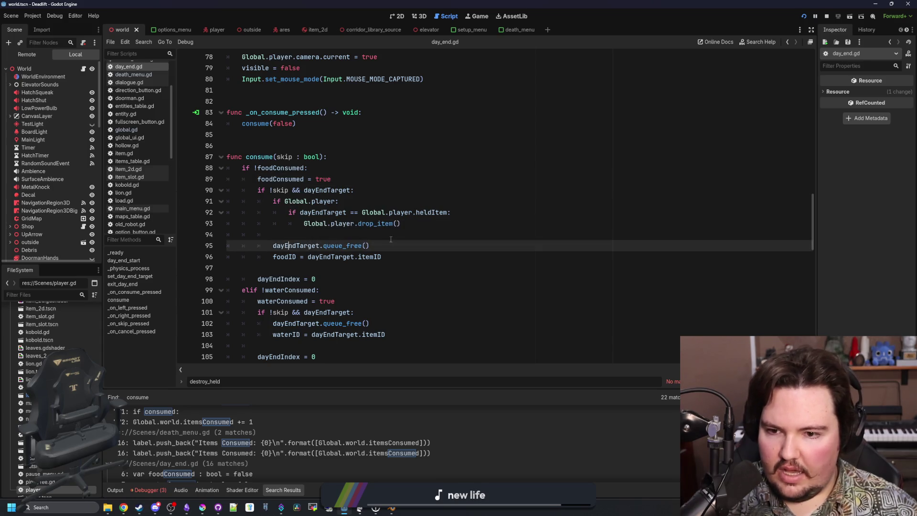
key("Return")
type("Global")
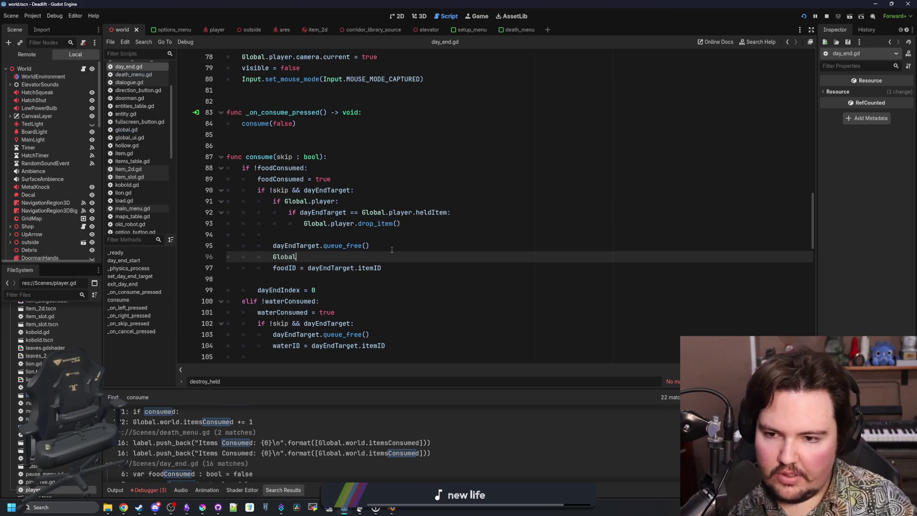
key("BackSpace")
key("BackSpace")
key("BackSpace")
type("w")
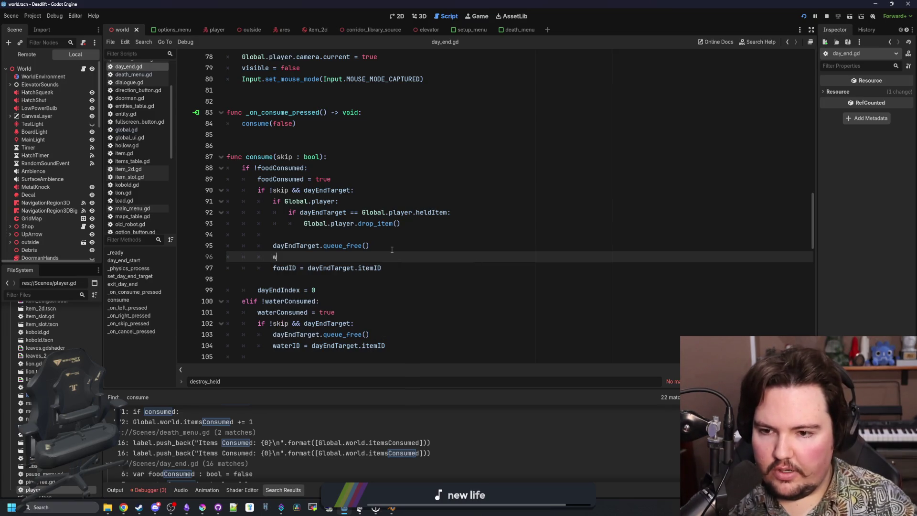
key("BackSpace")
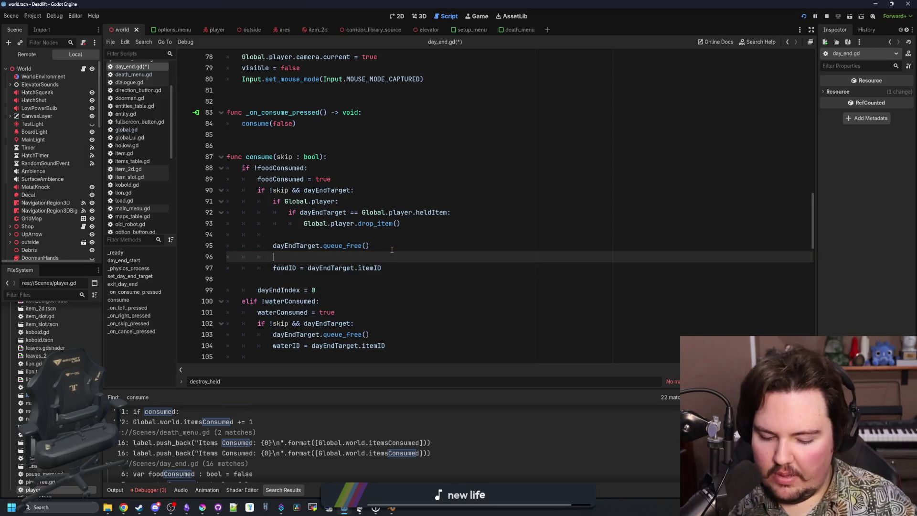
type("Global.world.item")
key("Return")
mouse_move(403, 258)
left_mouse_down()
mouse_move(382, 268)
mouse_move(273, 256)
left_mouse_up()
Step: Add the same itemsConsumed increment to the water branch and save day_end.gd
scroll(337, 250, "down", 4)
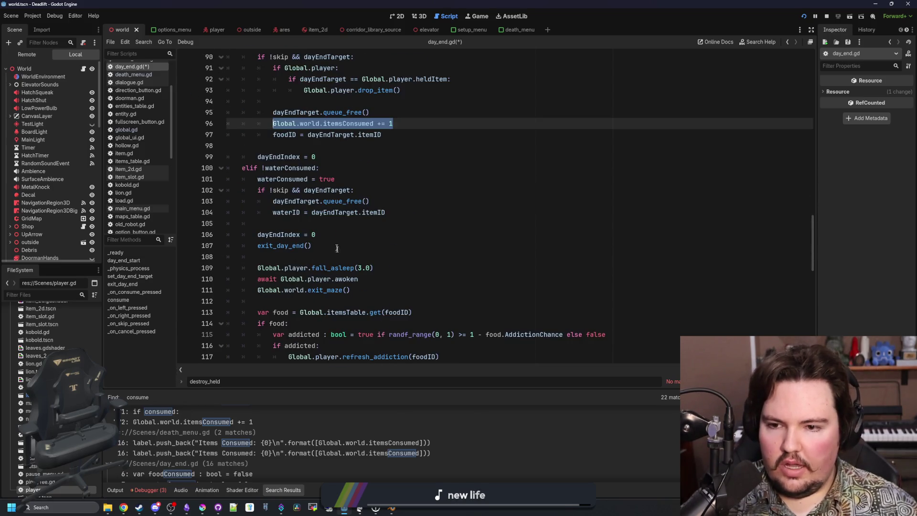
scroll(338, 248, "down", 1)
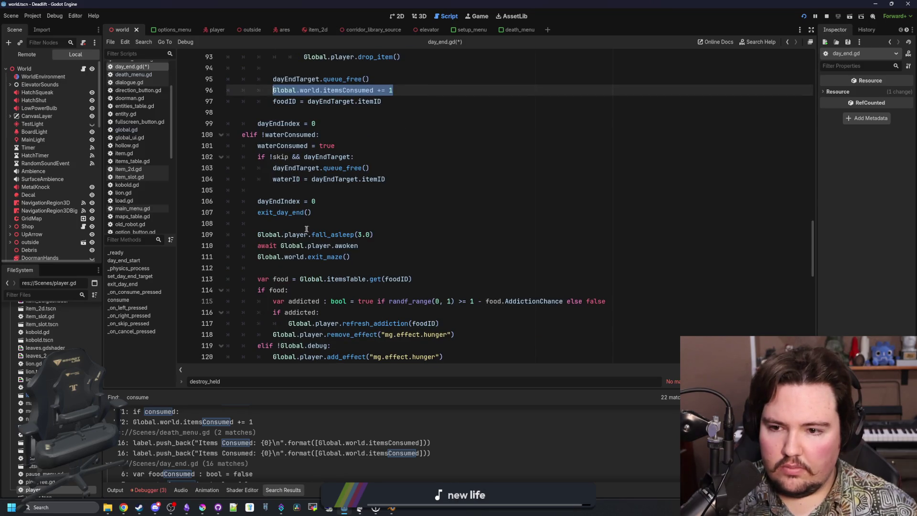
left_click(384, 160)
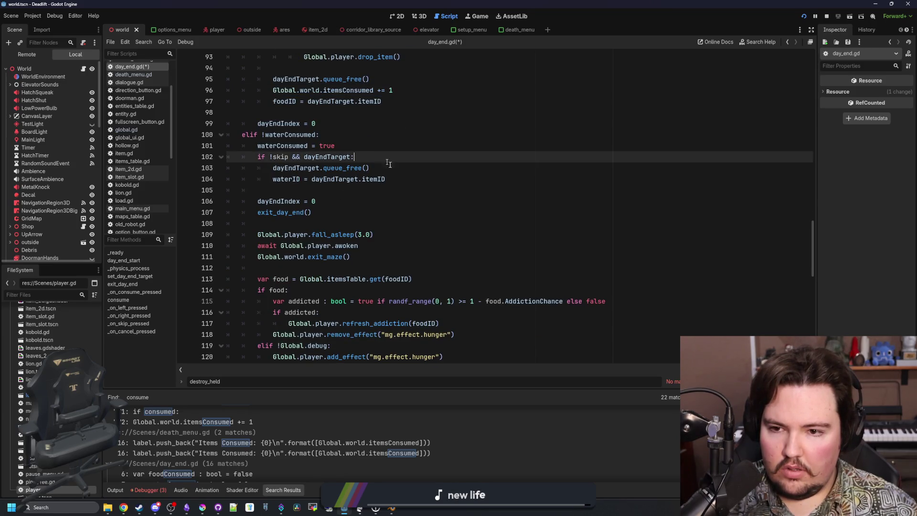
key("Return")
scroll(392, 210, "up", 3)
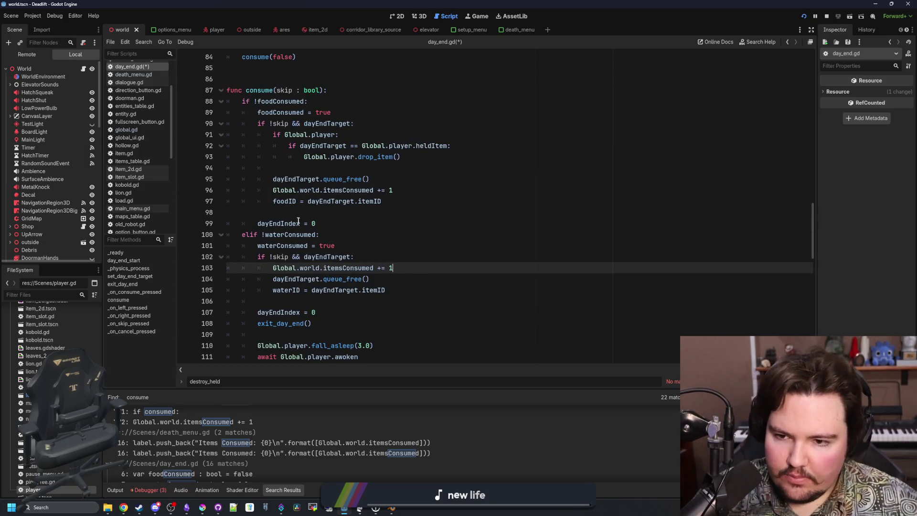
left_click(291, 212)
key("ctrl+s")
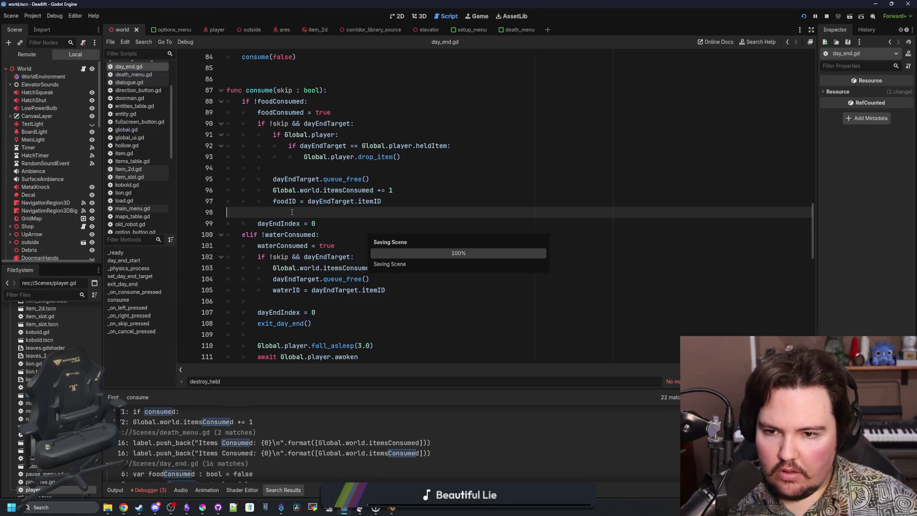
key("ctrl+s")
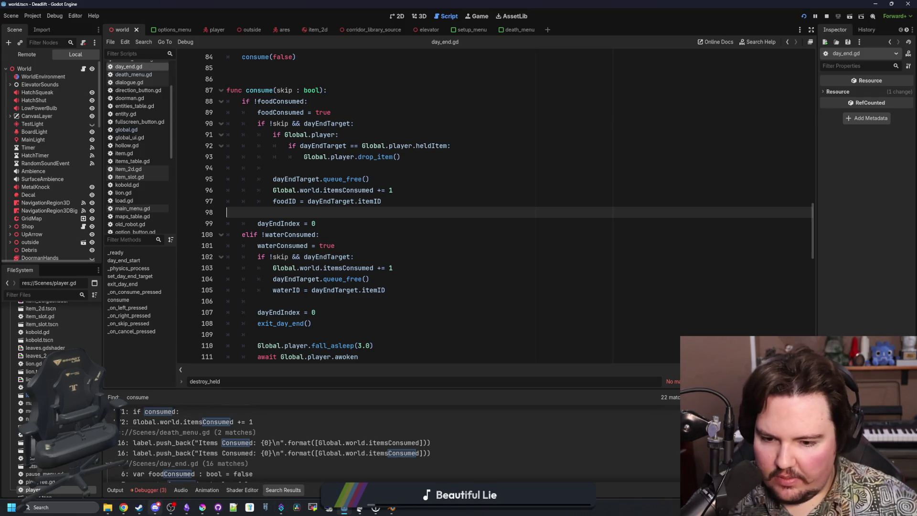
left_click(75, 509)
Step: Find Audacity 4 in Start search, pin it to the taskbar, launch it and close the alpha notes
type("rec")
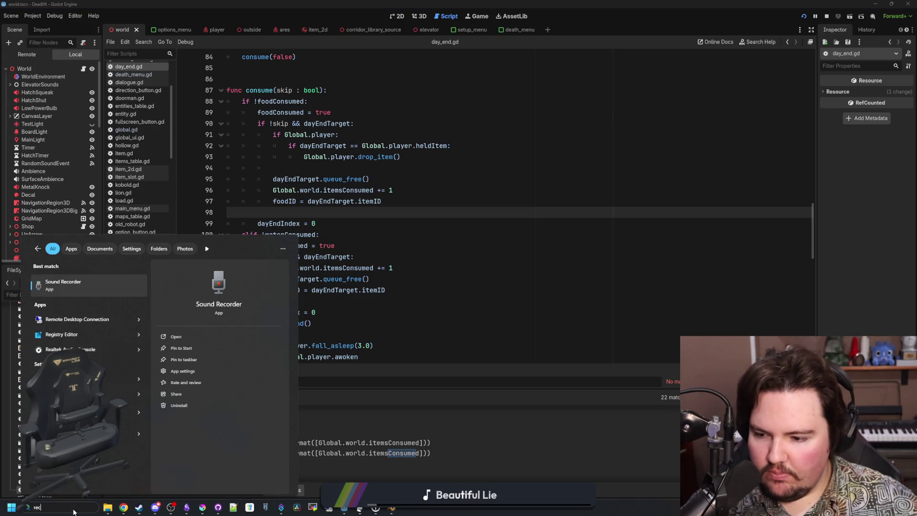
left_click(78, 285)
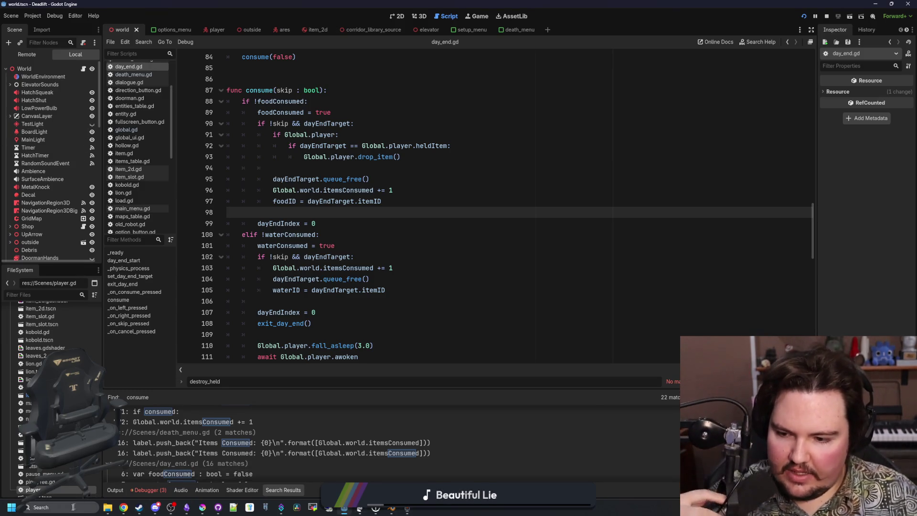
left_click(66, 509)
type("audacity 4")
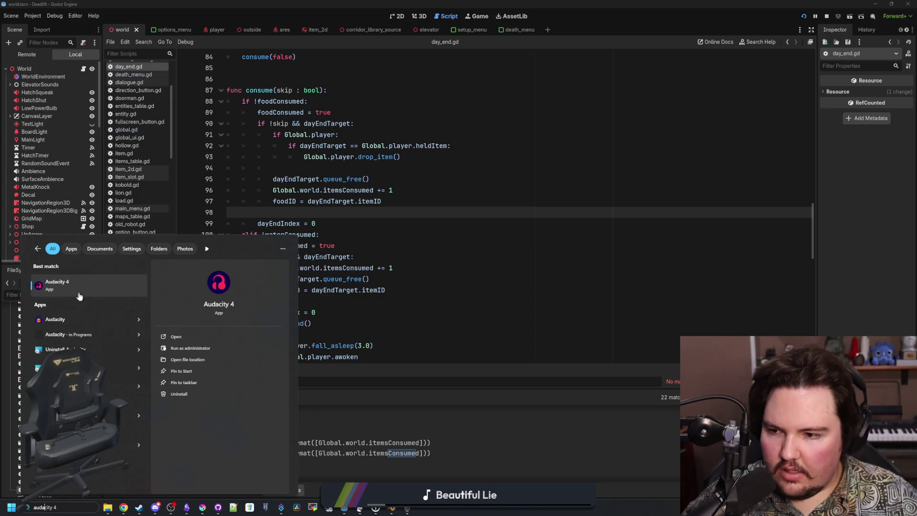
left_click(186, 383)
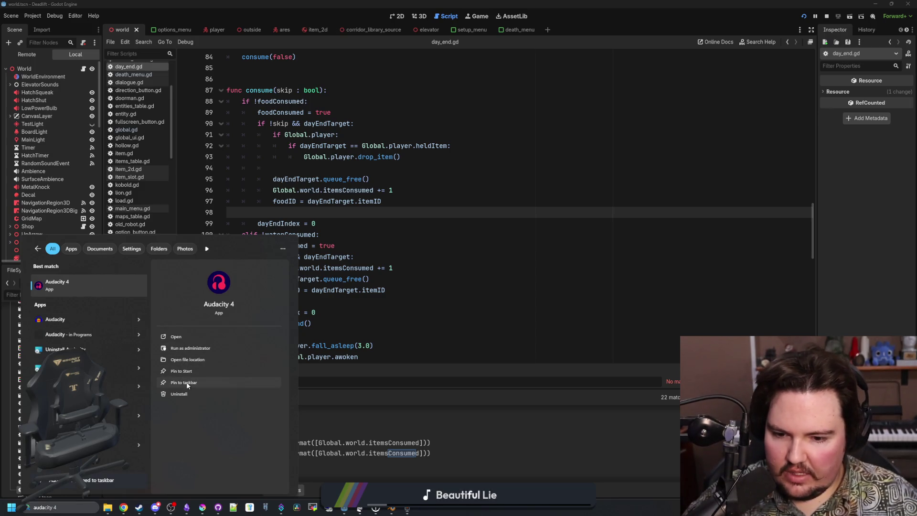
left_click(427, 508)
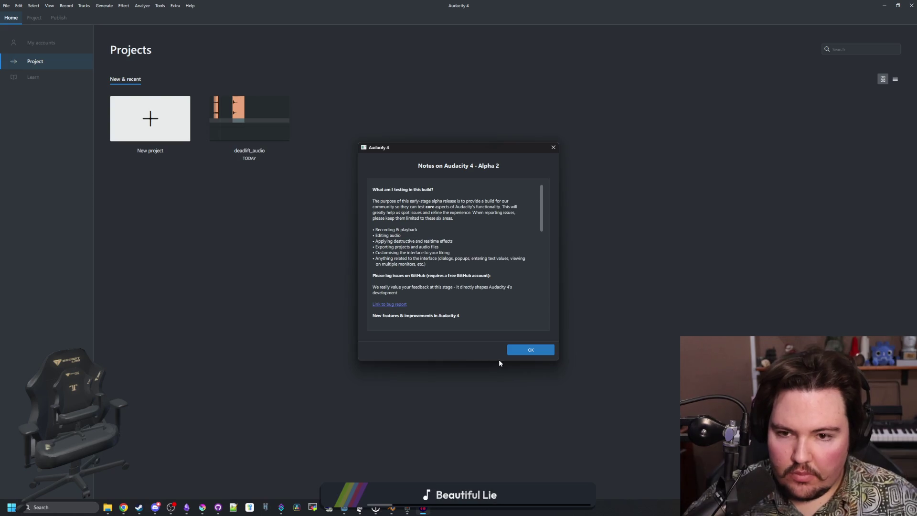
left_click(517, 353)
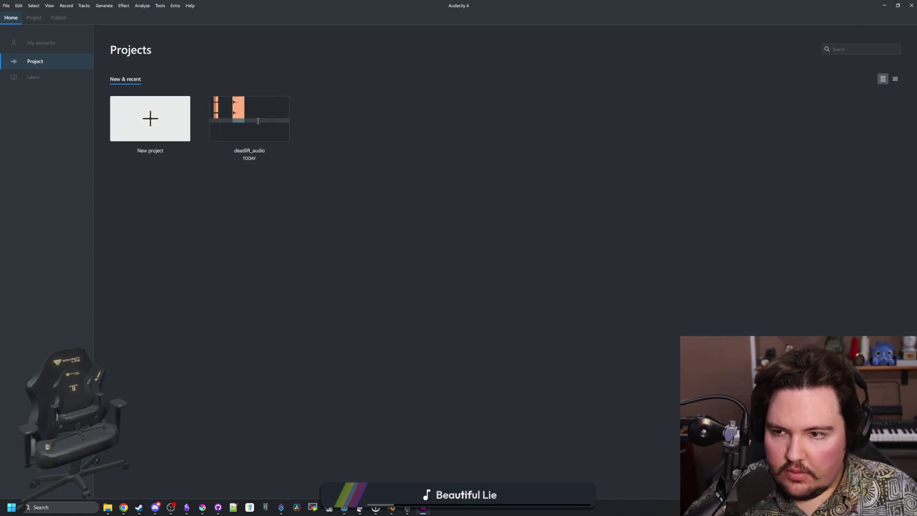
Step: Open the deadlift_audio project and select its Audio 1 track
left_click(257, 121)
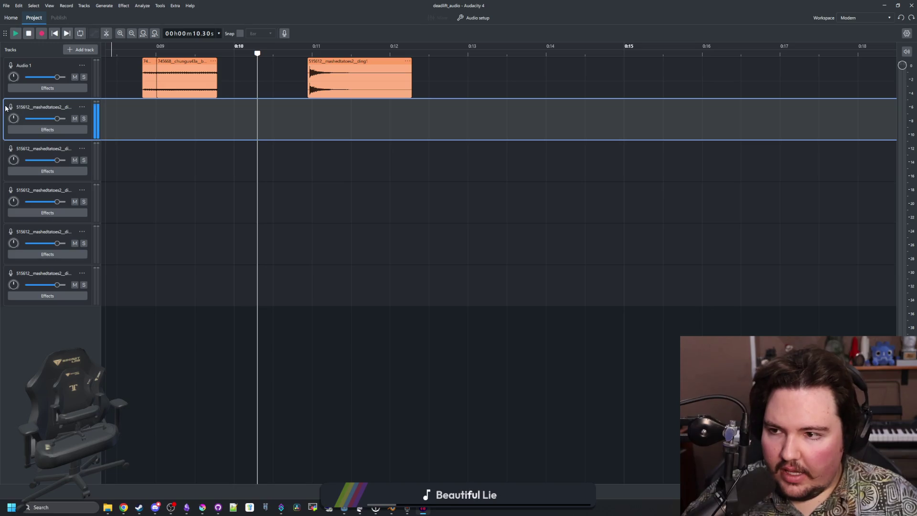
left_click(514, 90)
left_click(474, 90)
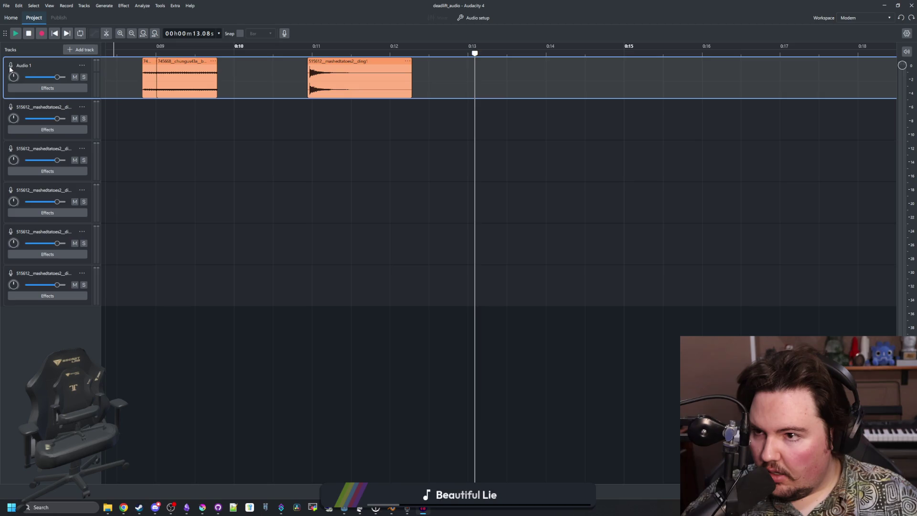
left_click(82, 66)
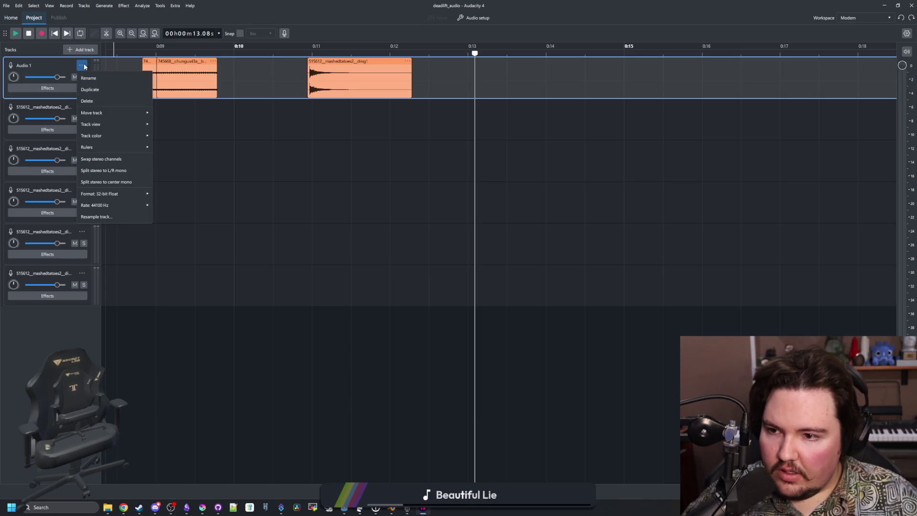
left_click(63, 72)
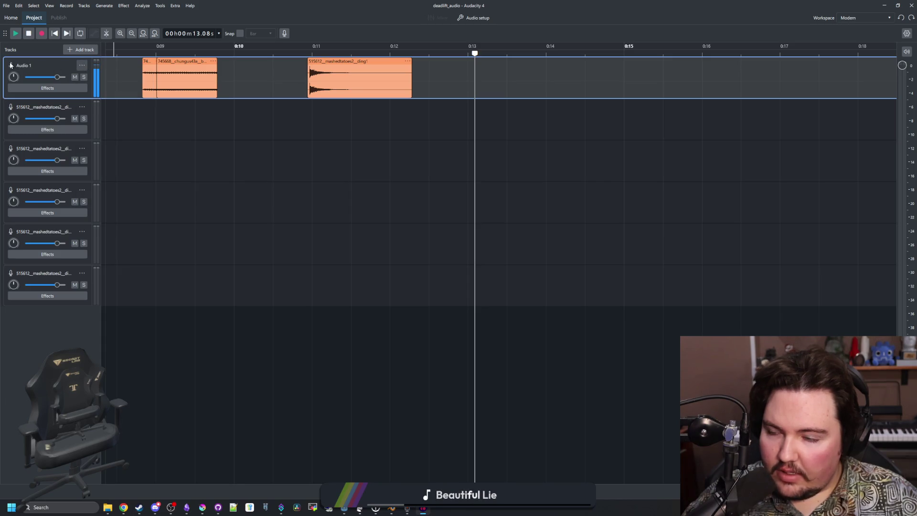
left_click(9, 152)
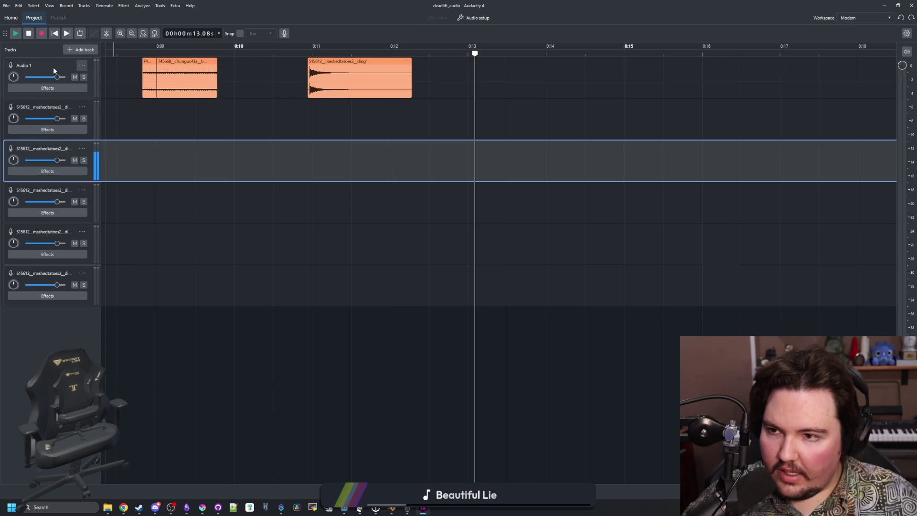
left_click(53, 68)
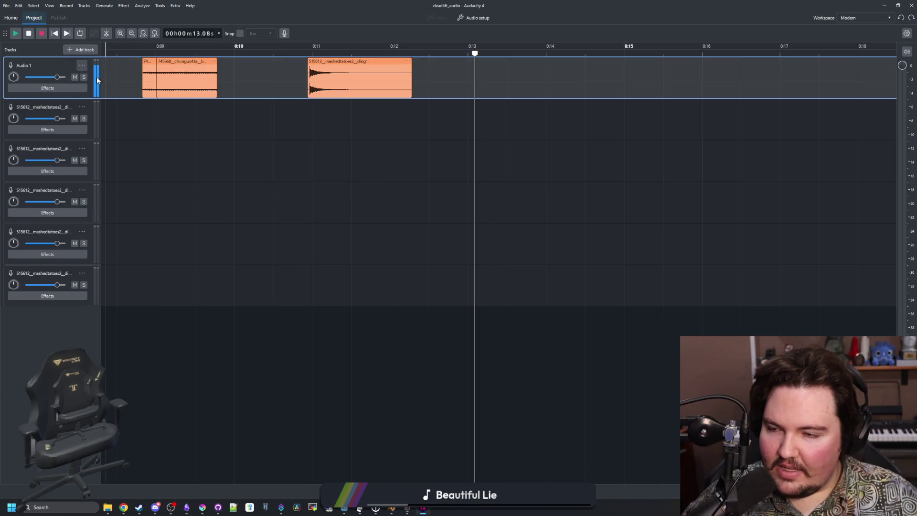
left_click(41, 34)
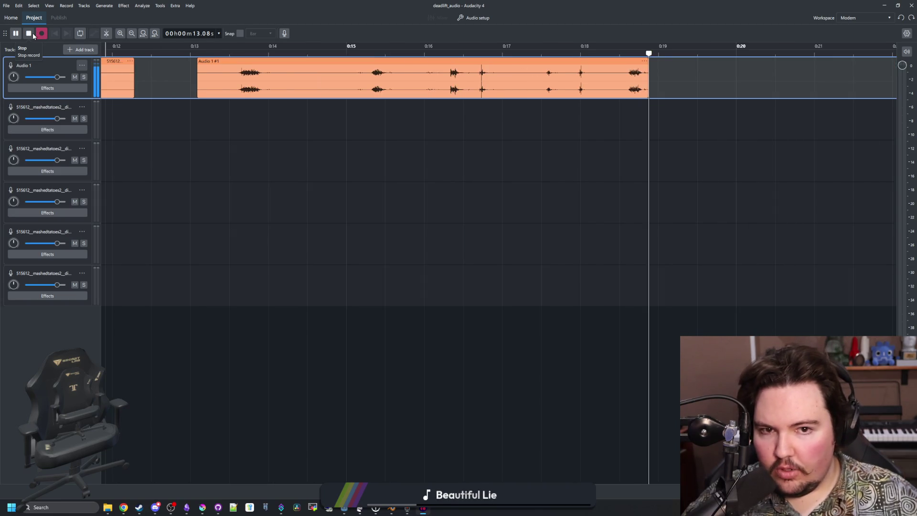
Step: Stop the recording and play it back, replaying from about 0:16
key("space")
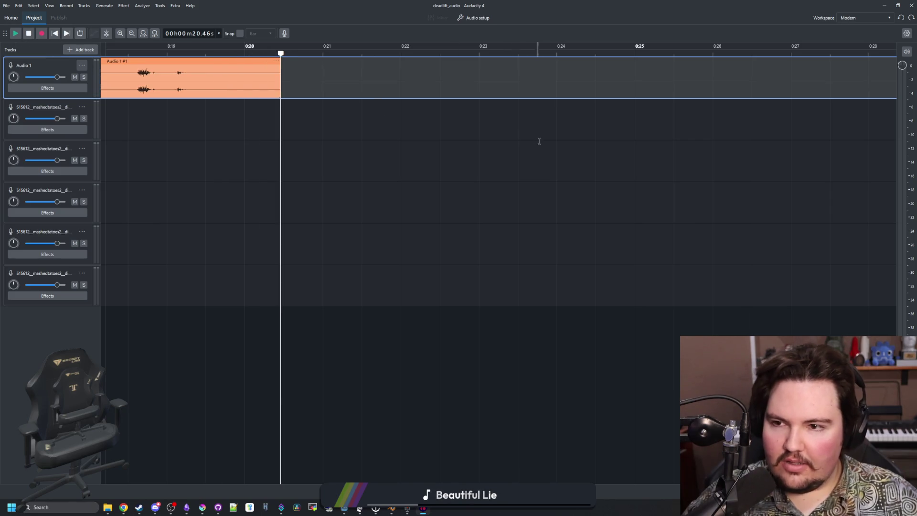
scroll(683, 143, "down", 2, "ctrl")
left_click(124, 48)
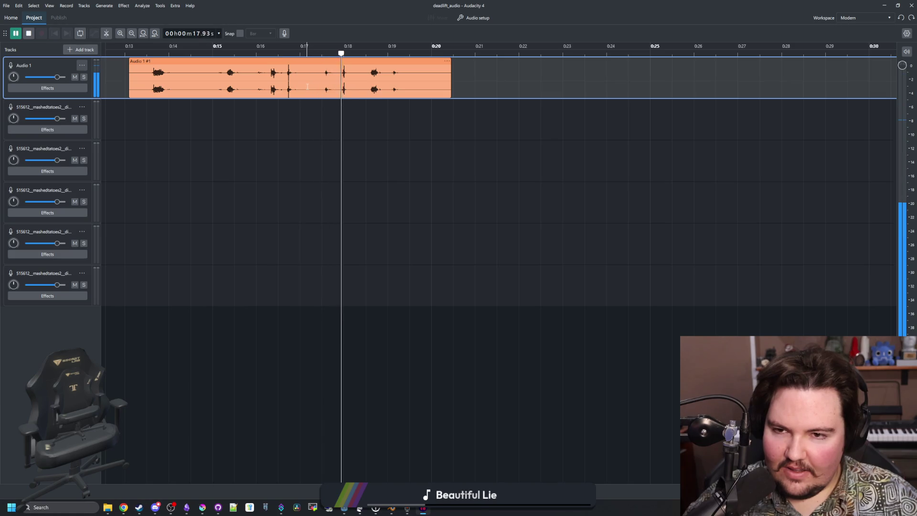
key("space")
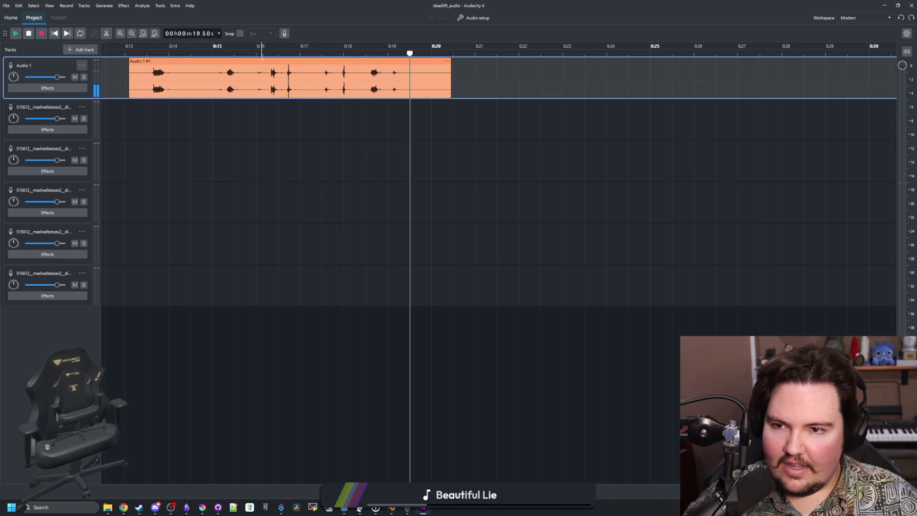
left_click(260, 86)
key("space")
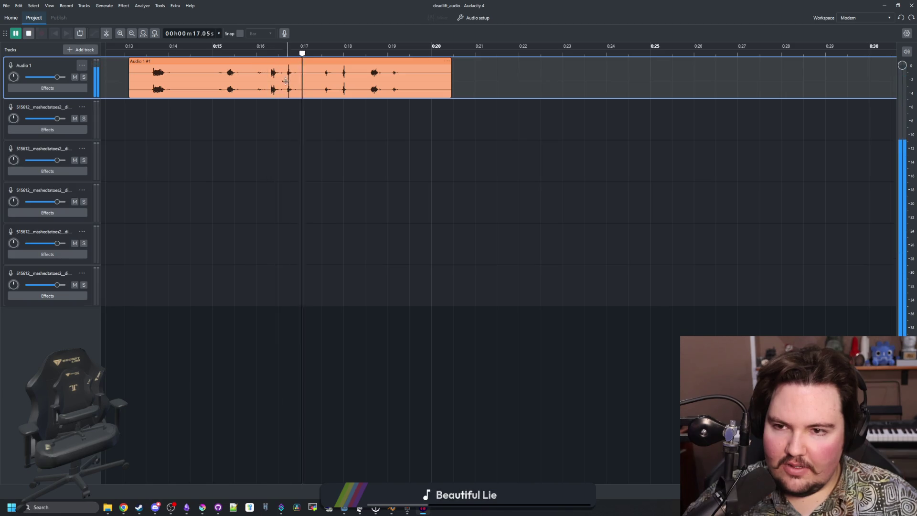
Step: Split the take near 15.6, 16.2 and 17.1 seconds and delete the unwanted pieces
left_click(106, 33)
left_click(268, 84)
left_click(309, 86)
left_click(242, 87)
left_click(213, 79)
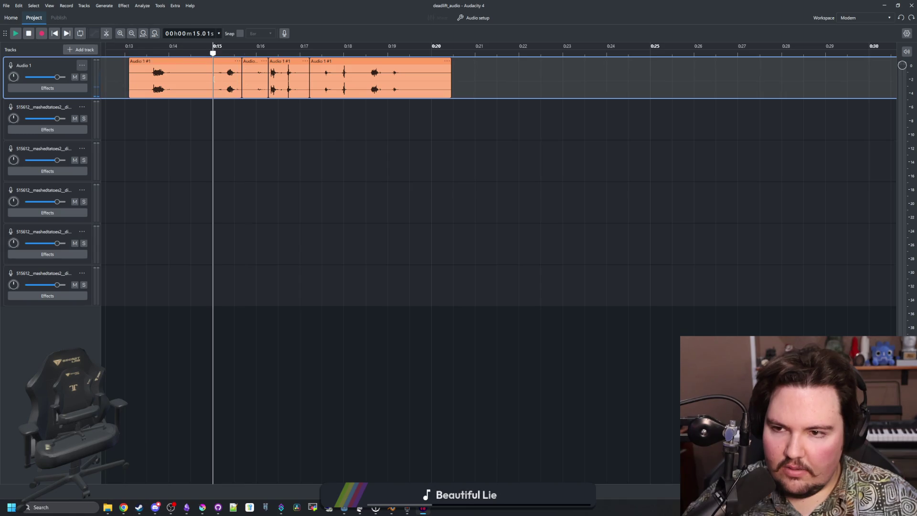
left_click(192, 59)
key("Delete")
left_click(250, 59)
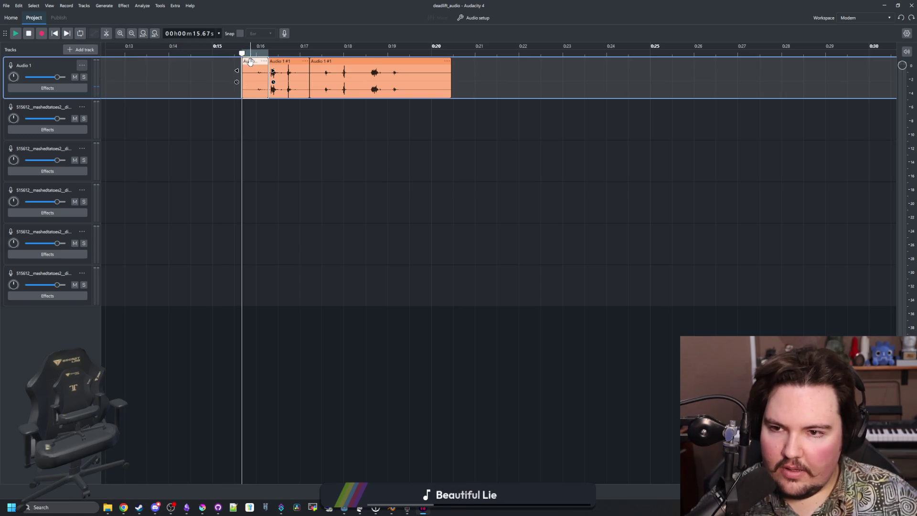
key("Delete")
left_click(349, 59)
key("Delete")
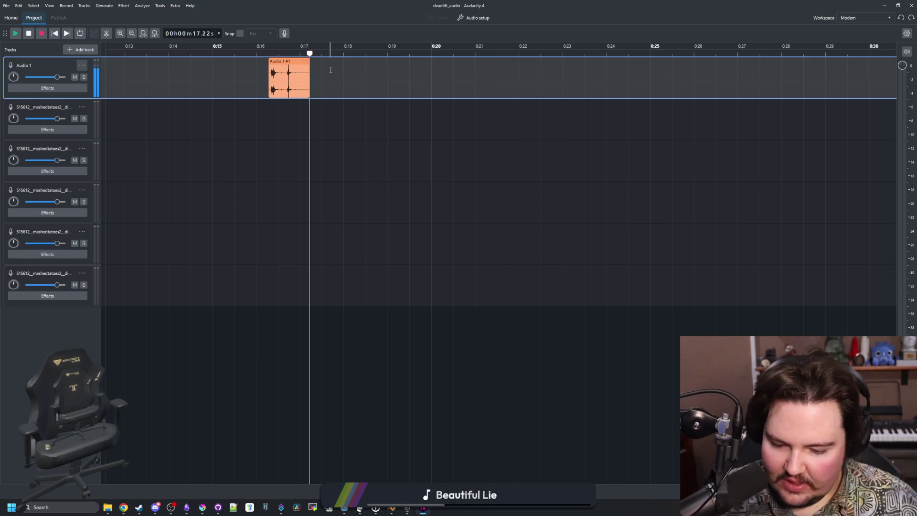
Step: Record a second Audio 1 take from 0:18 to about 0:44, then set the playhead near 17.8 s
left_click(344, 53)
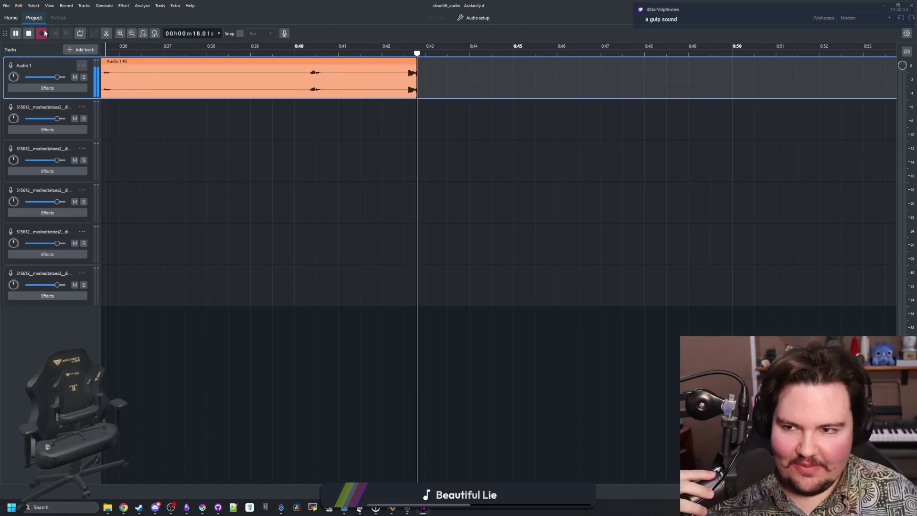
left_click(29, 35)
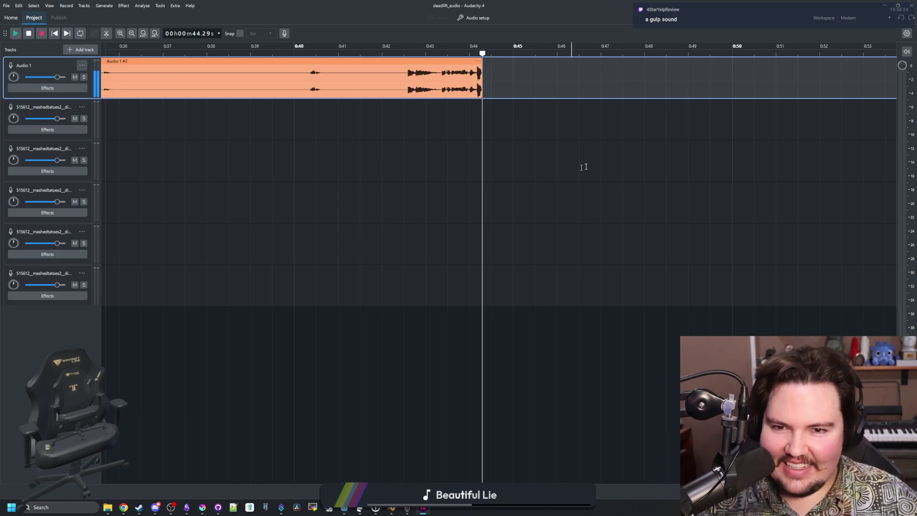
scroll(570, 170, "down", 3)
left_click(182, 48)
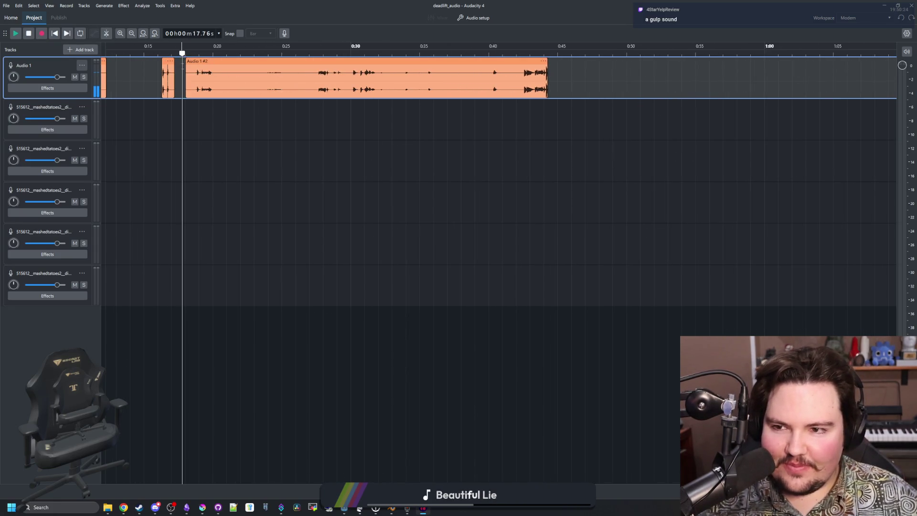
Step: Play the recording from the start to locate the gulp sound near 0:40
key("Home")
key("space")
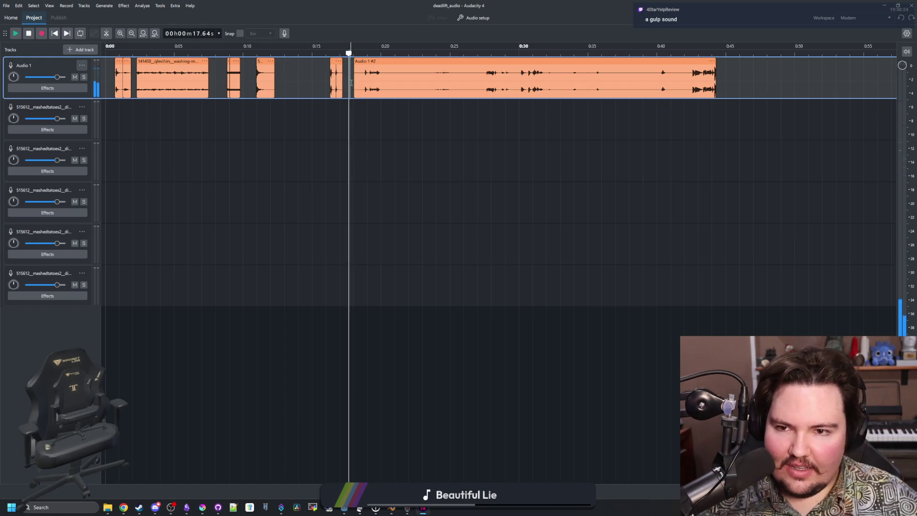
left_click(362, 116)
left_click(351, 89)
key("space")
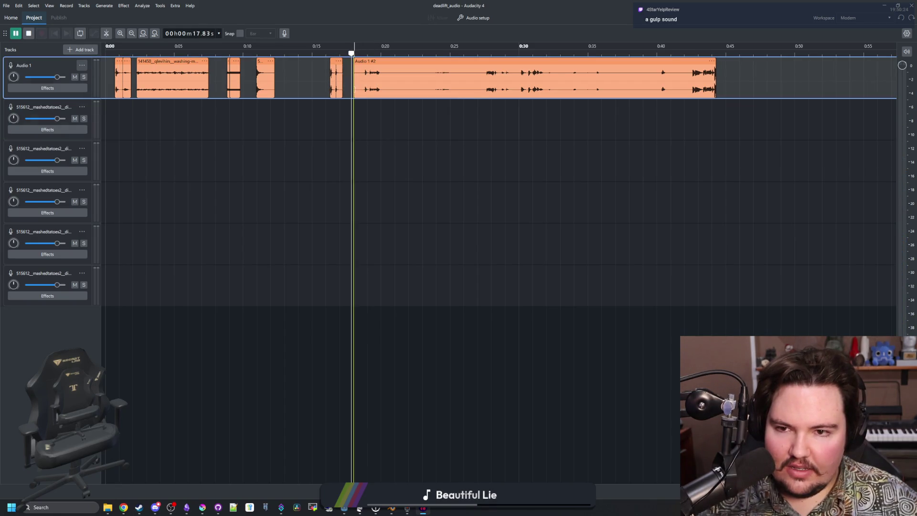
scroll(679, 142, "up", 1)
scroll(679, 141, "up", 1)
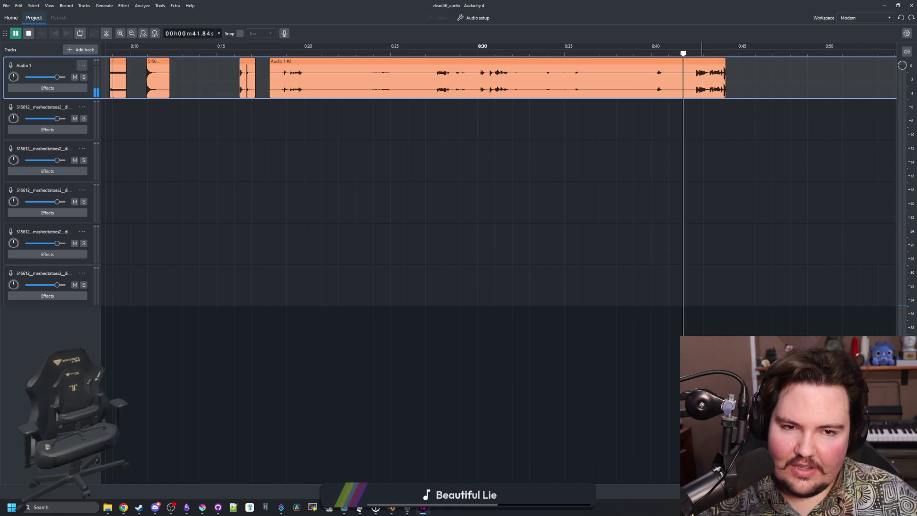
key("space")
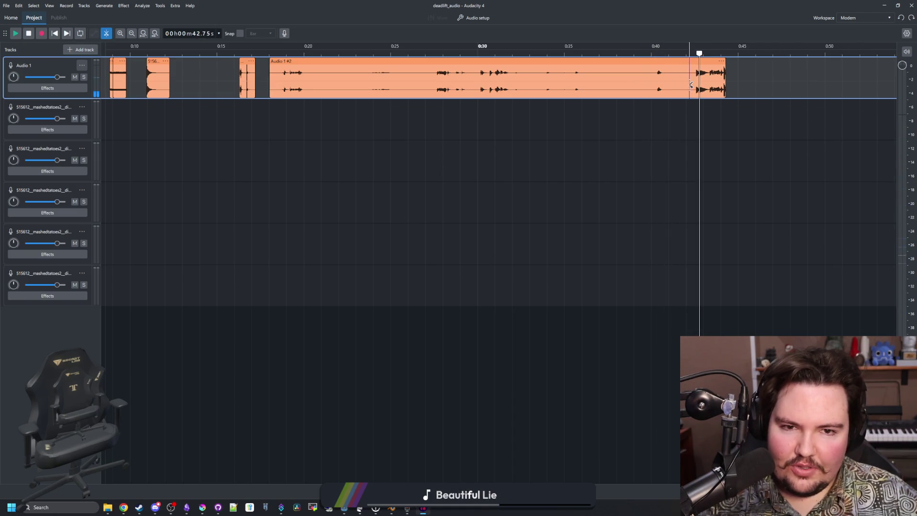
Step: Cut out the gulp near 0:40, delete the rest of that take, and move it to around 0:18
left_click(670, 90)
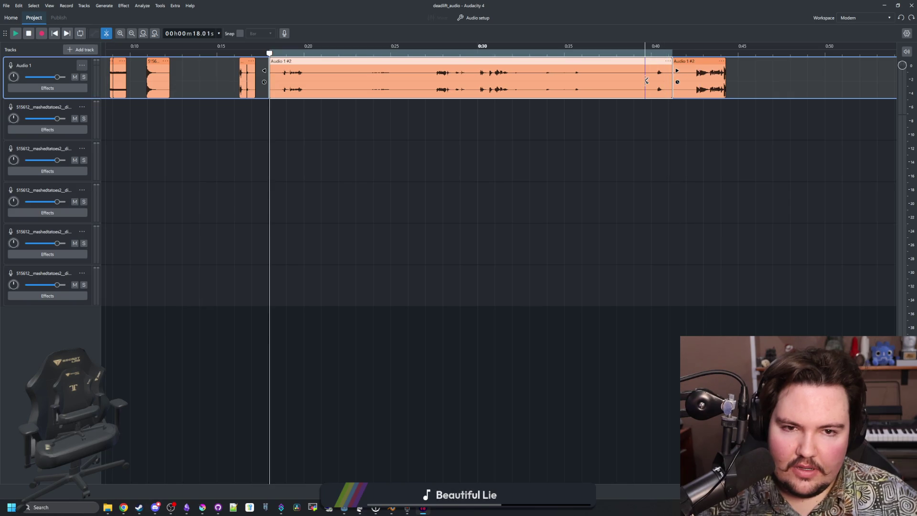
left_click(626, 84)
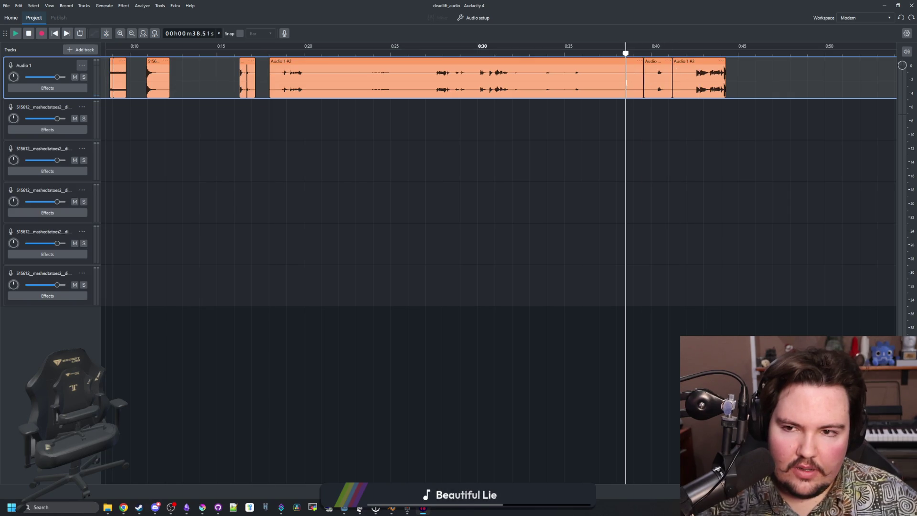
left_click(616, 61)
key("Delete")
left_click(697, 61)
key("Delete")
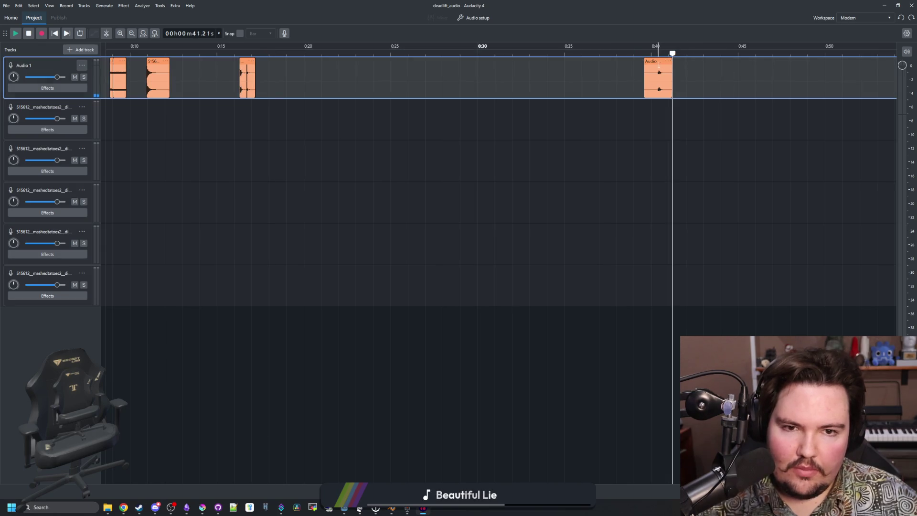
left_click(648, 60)
left_click_drag(647, 60, 277, 61)
Step: Play back both sounds from around 15.8 seconds to check them
left_click(221, 52)
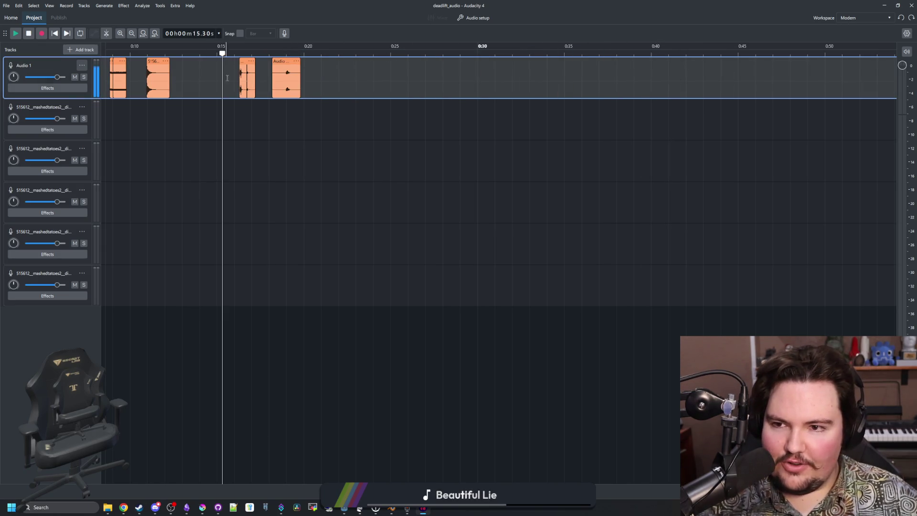
scroll(237, 73, "up", 1)
scroll(236, 73, "up", 1)
scroll(286, 86, "down", 3)
key("space")
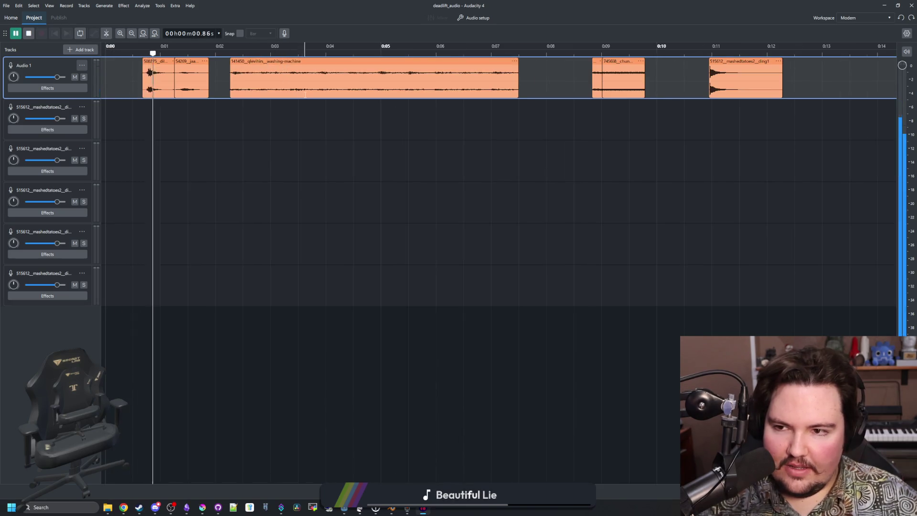
scroll(343, 101, "down", 1)
left_click(450, 93)
key("space")
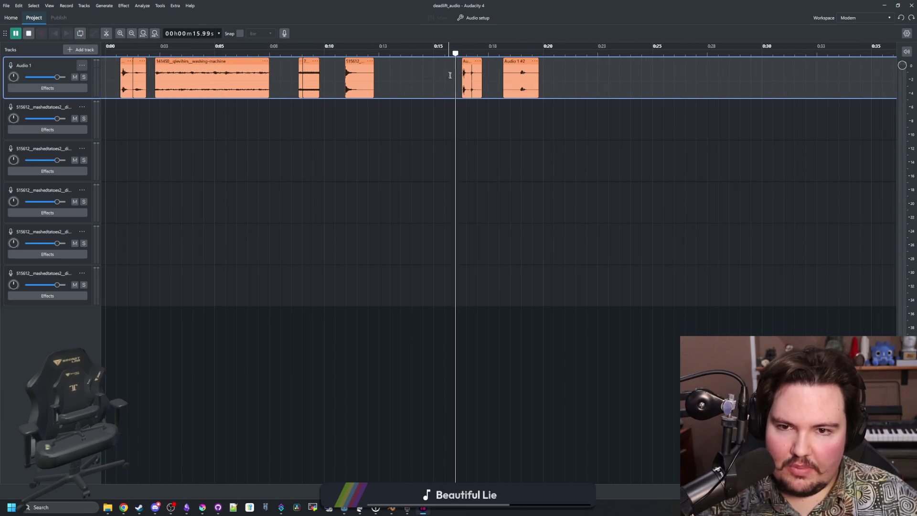
scroll(558, 94, "up", 2)
scroll(558, 94, "up", 1)
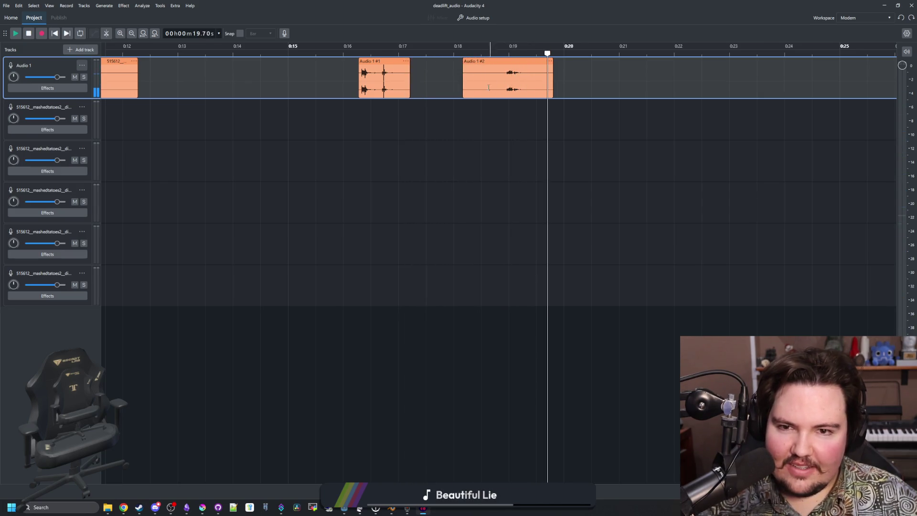
left_click(449, 83)
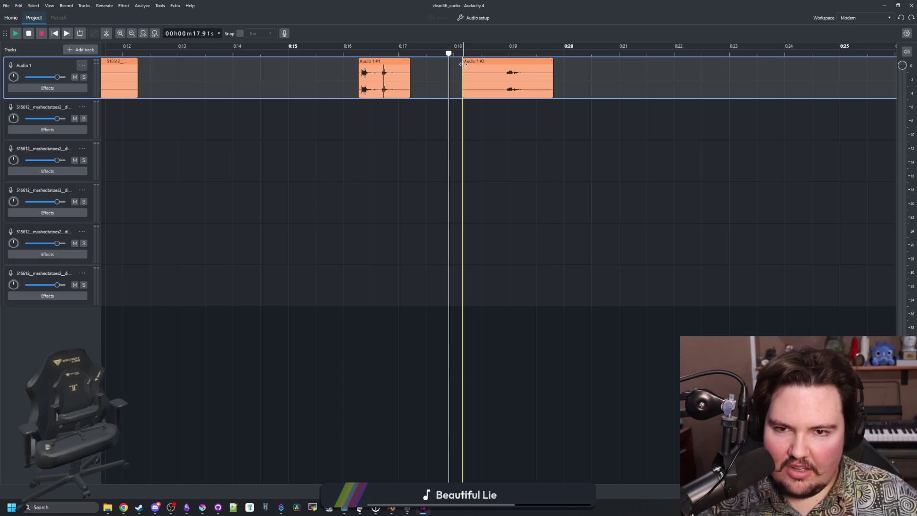
Step: Trim the second clip's start and shorten the ends of both clips
left_click_drag(466, 65, 488, 66)
scroll(504, 64, "up", 3)
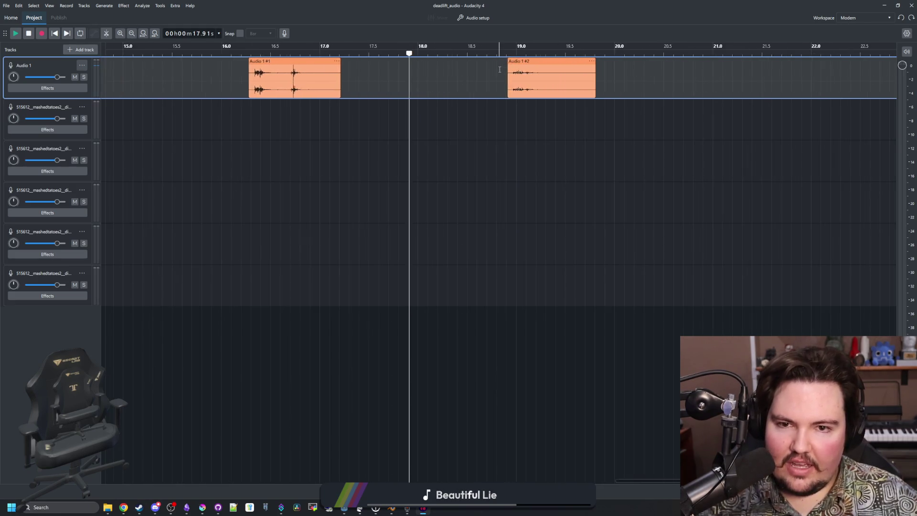
scroll(546, 321, "down", 2)
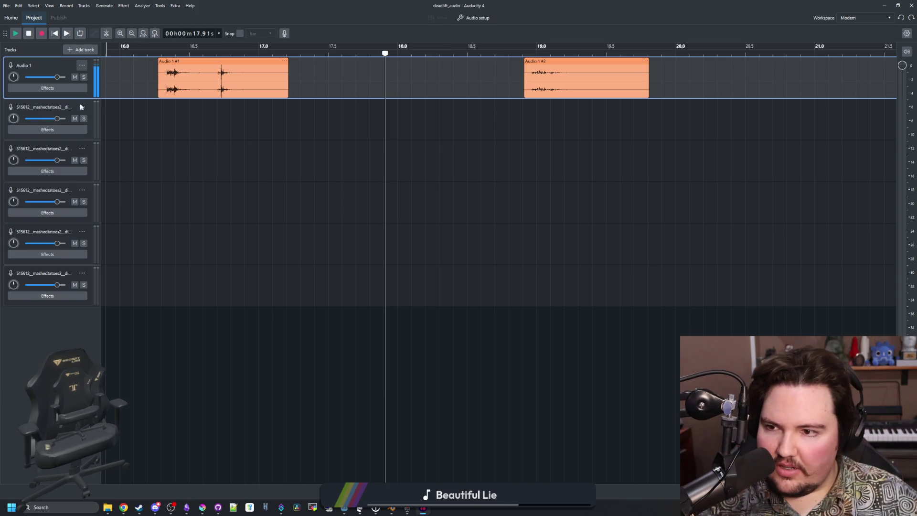
left_click_drag(82, 98, 101, 266)
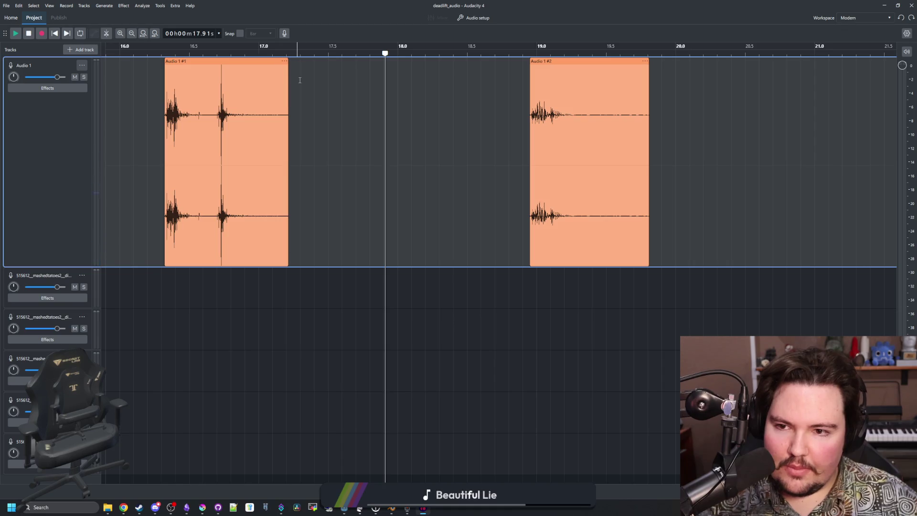
left_click_drag(290, 61, 273, 61)
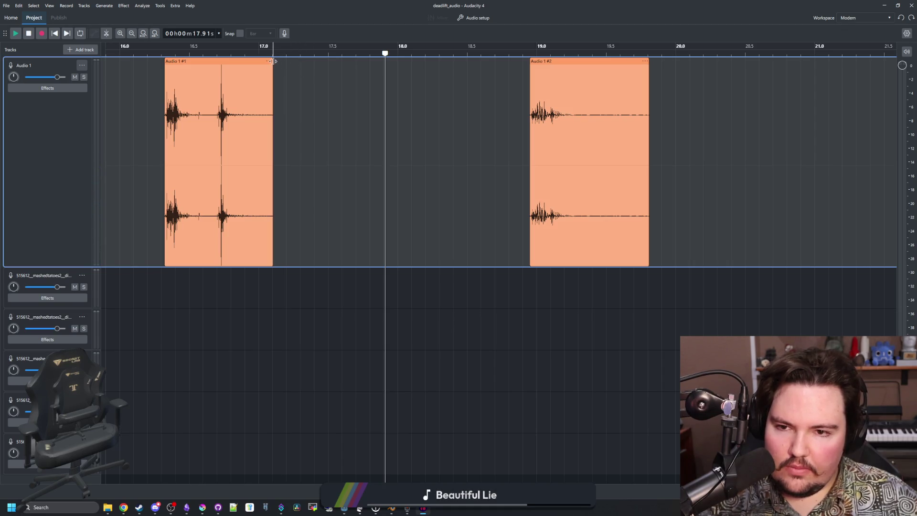
left_click_drag(648, 60, 624, 62)
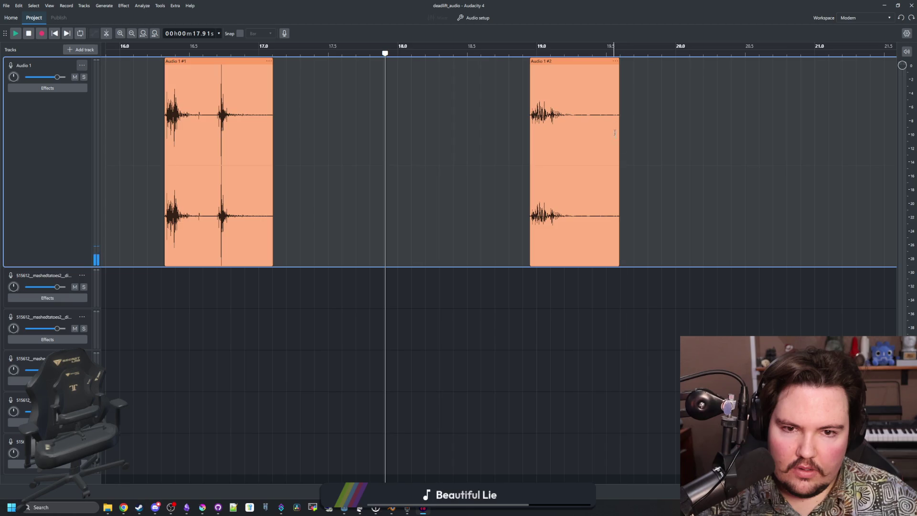
Step: Apply Fade Out to the second clip's tail and play it back from about 18.9 s
left_click_drag(619, 234, 571, 234)
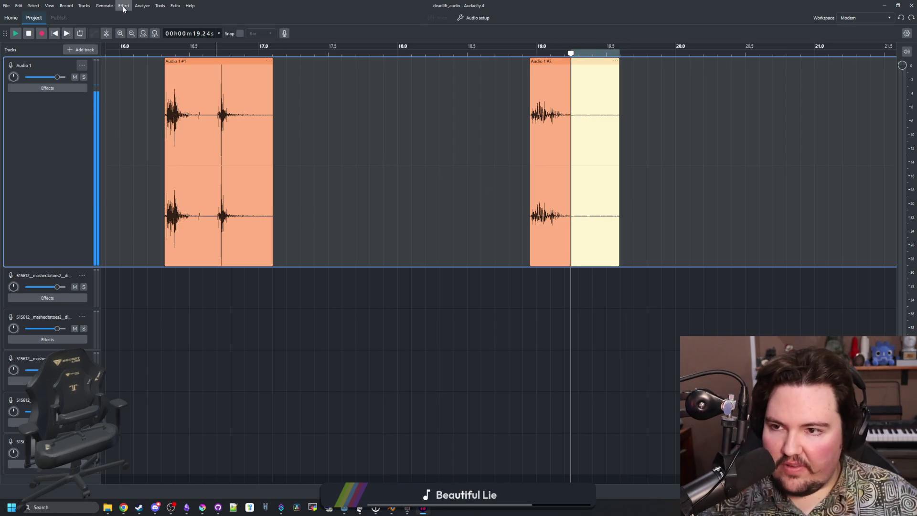
left_click(123, 7)
mouse_move(161, 69)
left_click(202, 75)
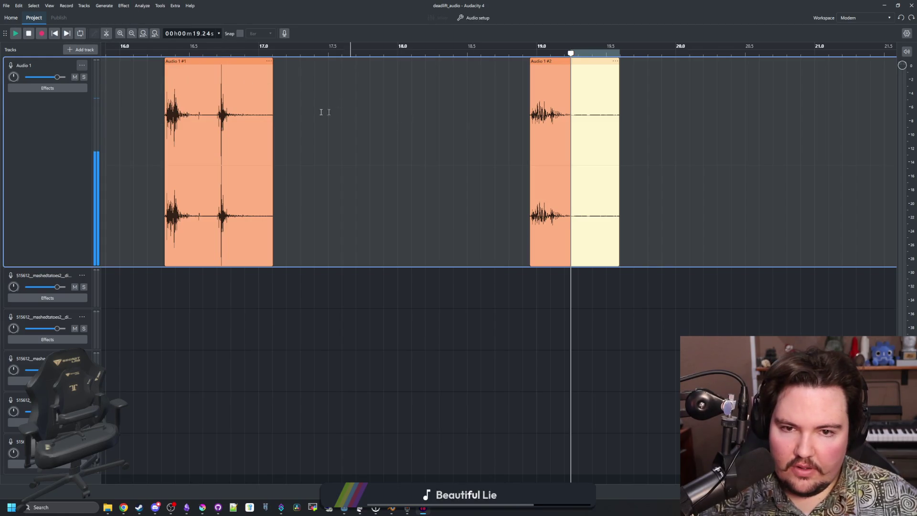
left_click(488, 107)
left_click(526, 63)
key("space")
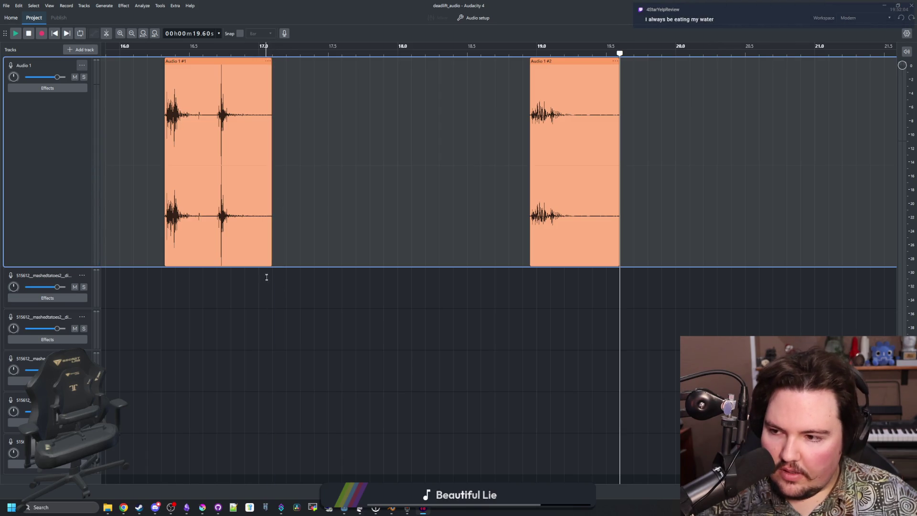
Step: Fade out the first clip's tail and play it back from about 16.2 s
mouse_move(273, 273)
left_mouse_down()
mouse_move(241, 274)
mouse_move(231, 258)
left_mouse_up()
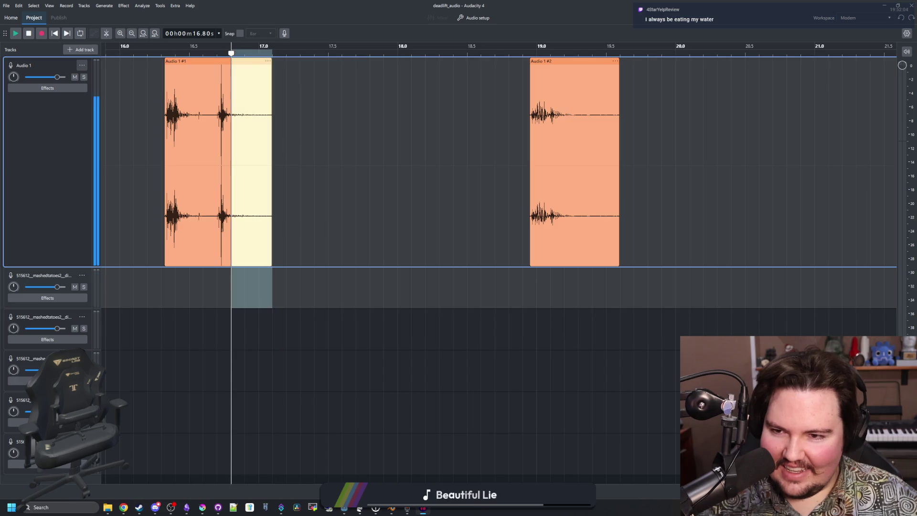
left_click(131, 6)
left_click(196, 75)
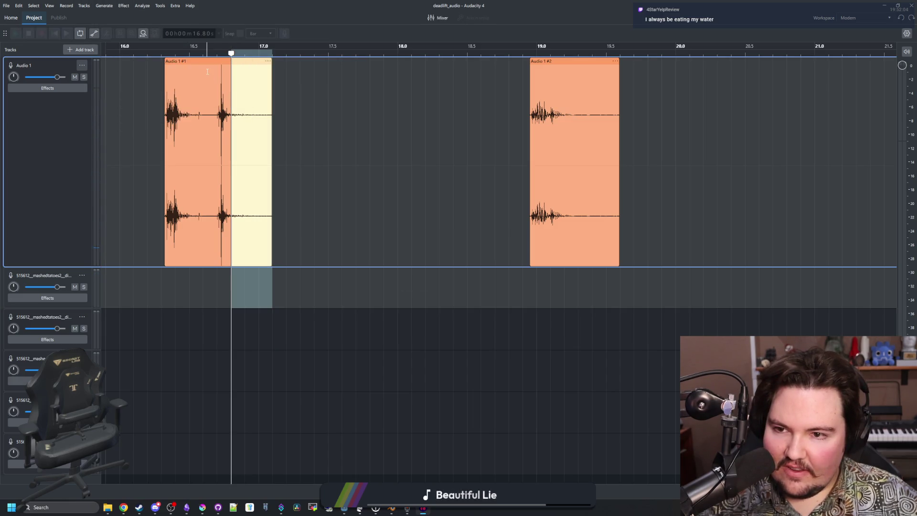
left_click(294, 144)
left_click(159, 66)
key("space")
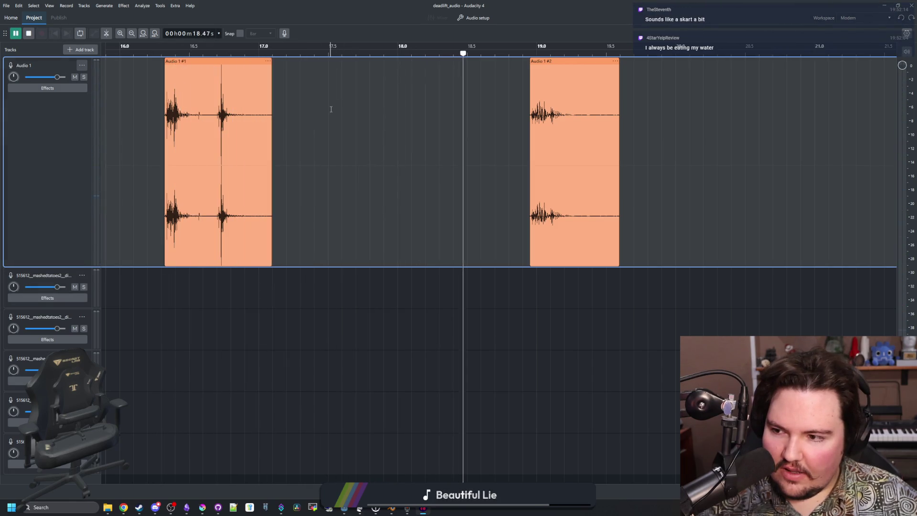
Step: Listen to both faded clips together from 16.14 seconds
left_click(353, 130)
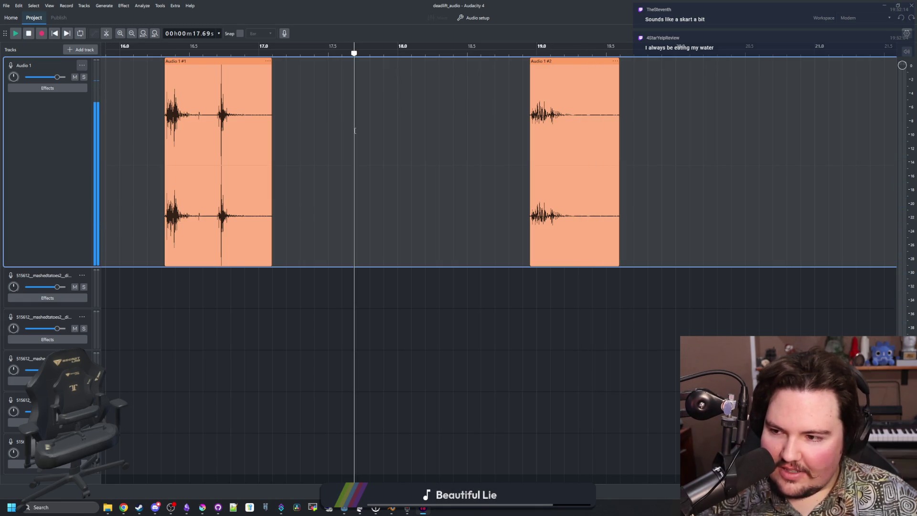
left_click(456, 153)
left_click(382, 167)
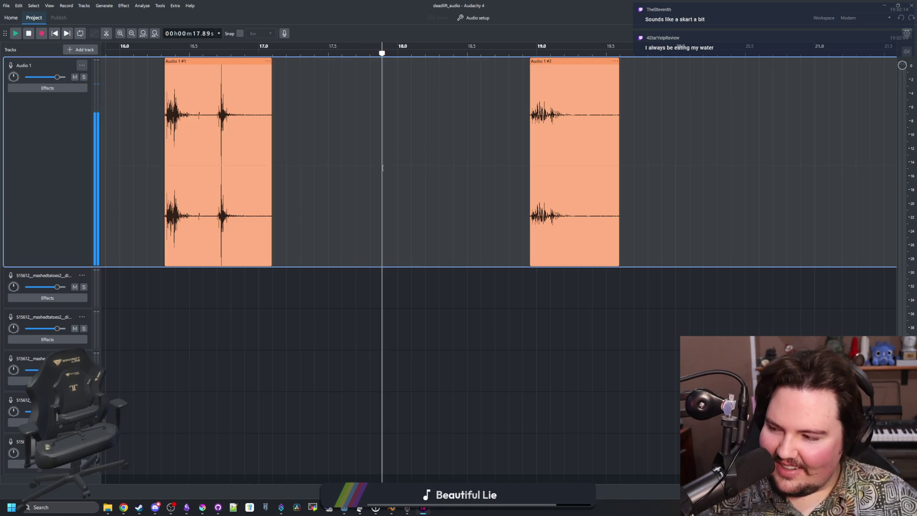
left_click(139, 102)
key("space")
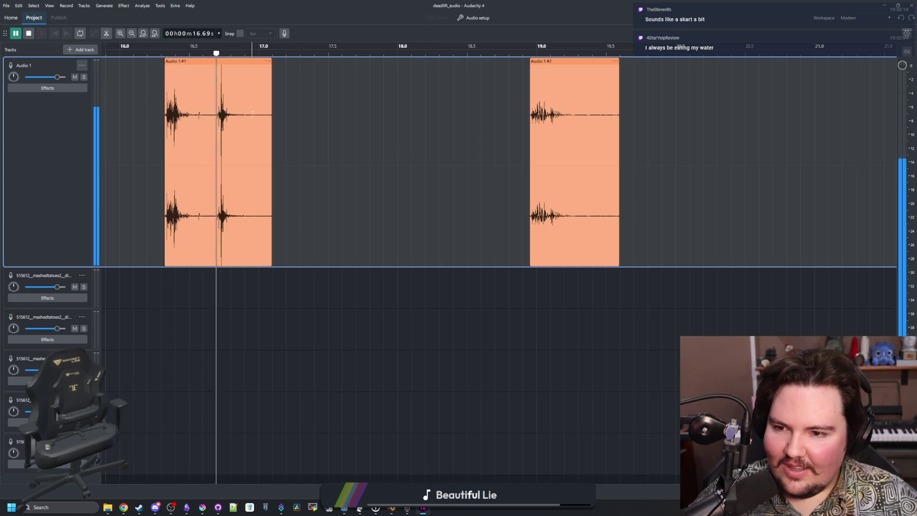
left_click(487, 172)
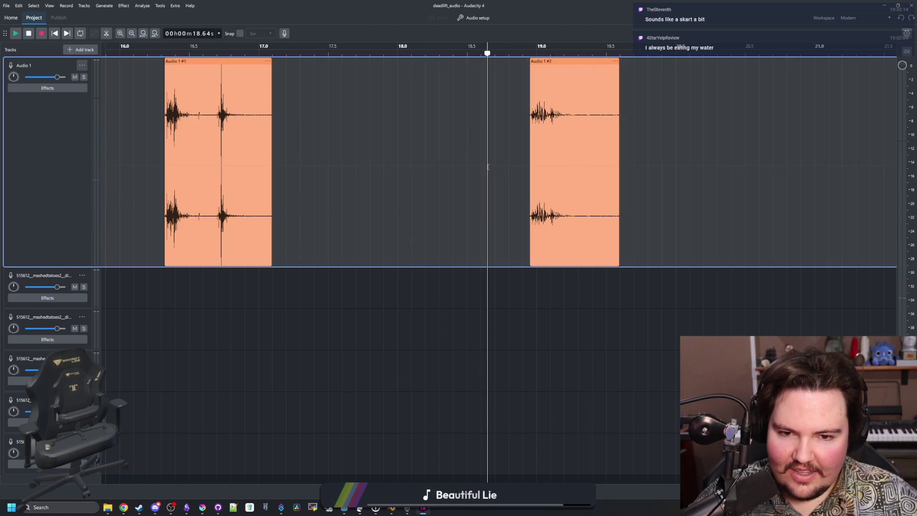
left_click(526, 191)
key("space")
Step: Select the second clip's time range and audition it
left_click(535, 313)
left_click(556, 294)
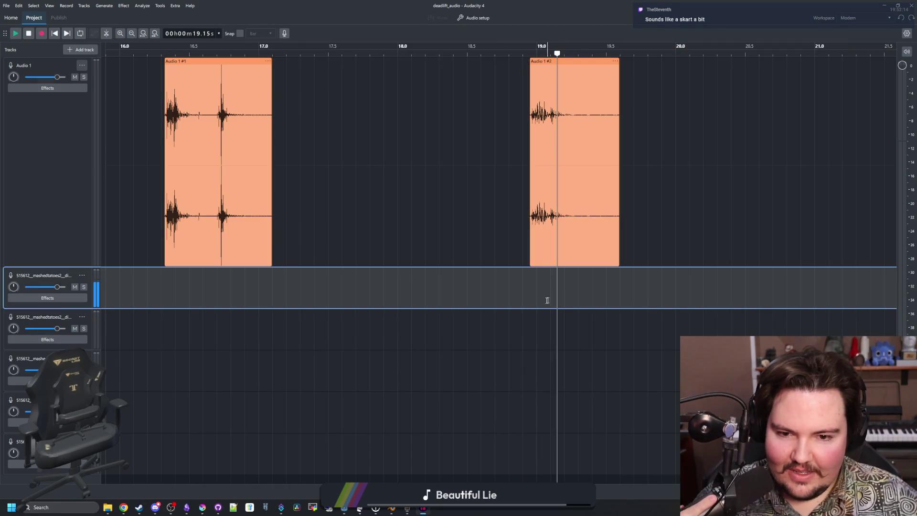
mouse_move(525, 302)
left_mouse_down()
mouse_move(619, 292)
mouse_move(624, 207)
left_mouse_up()
key("space")
key("space")
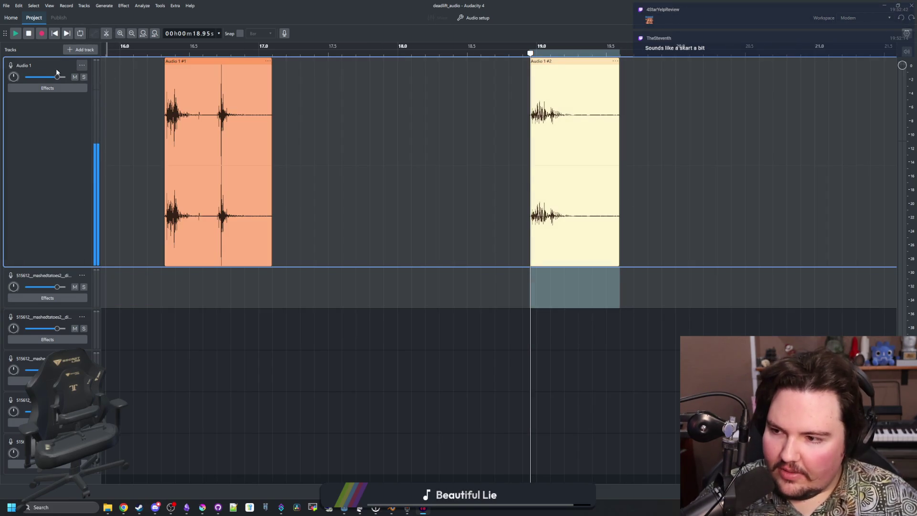
Step: Open the audio export settings and set the file name to drink
left_click(8, 6)
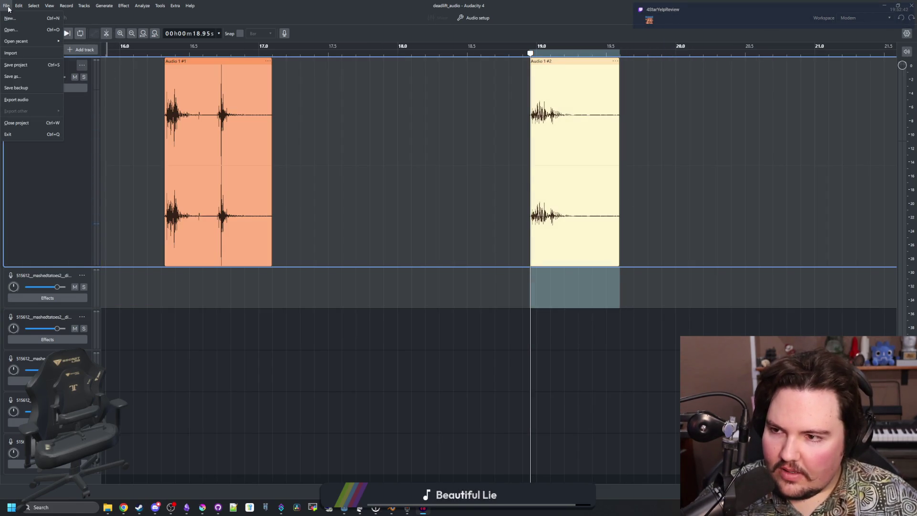
mouse_move(6, 5)
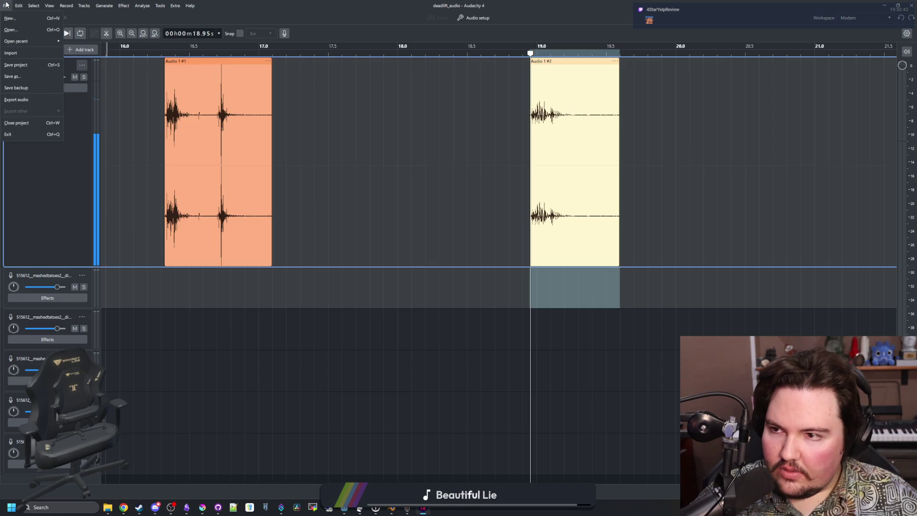
left_click(19, 99)
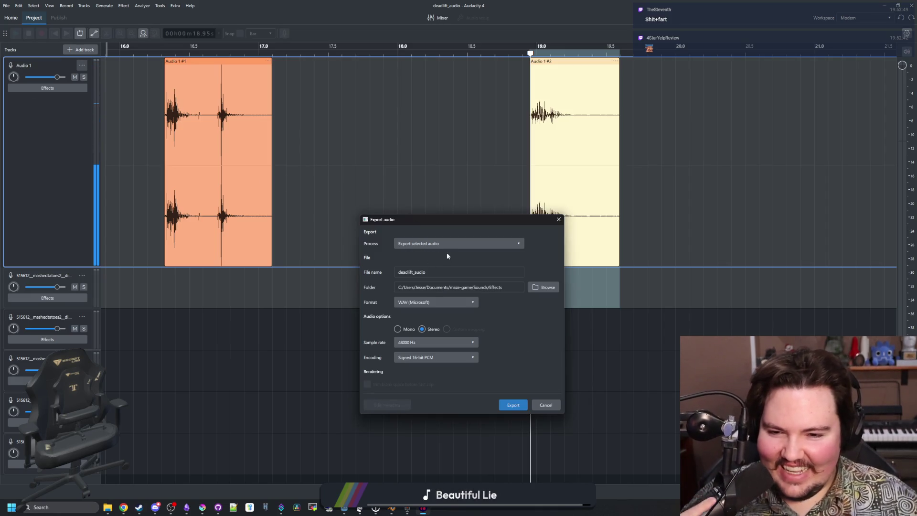
left_click(438, 276)
double_click(438, 276)
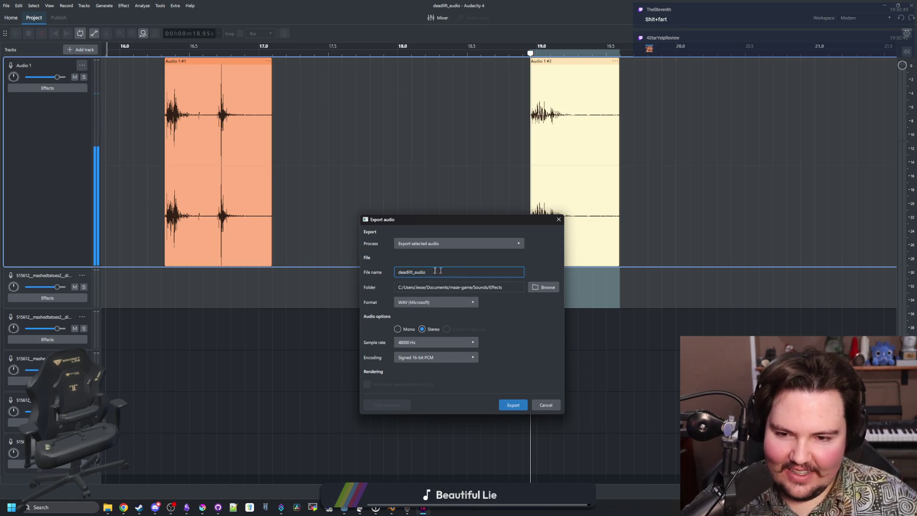
type("d")
key("BackSpace")
key("BackSpace")
key("BackSpace")
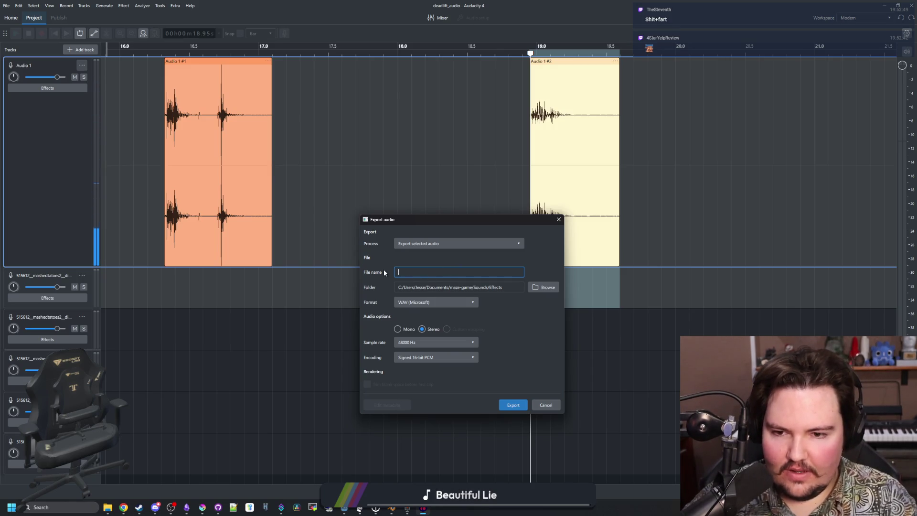
type("drink_water")
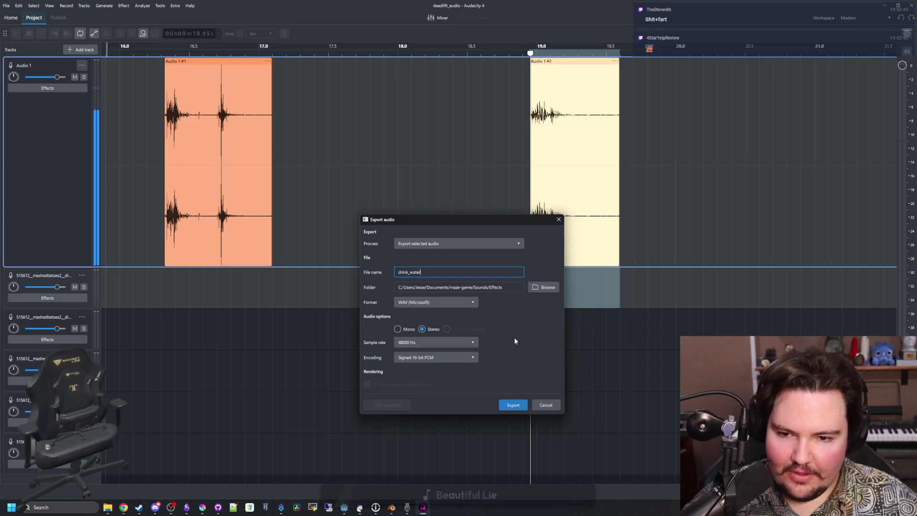
left_click(457, 273)
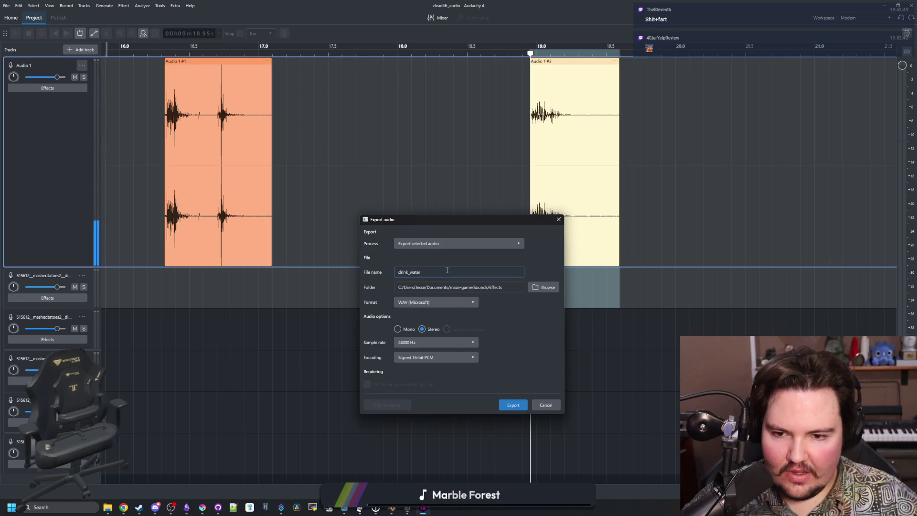
key("BackSpace")
key("BackSpace")
key("BackSpace")
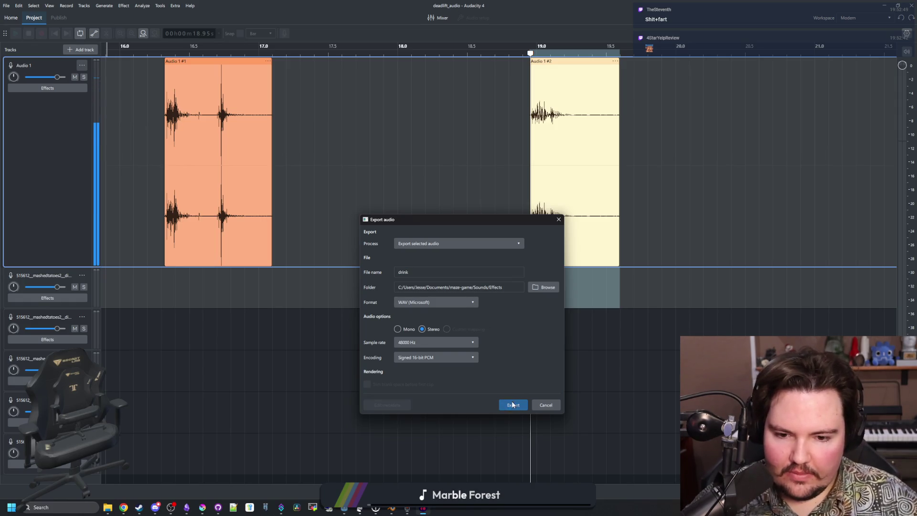
Step: Keep Export selected audio and export the clip as drink.wav
left_click(435, 243)
left_click(435, 248)
left_click(513, 405)
left_click(172, 330)
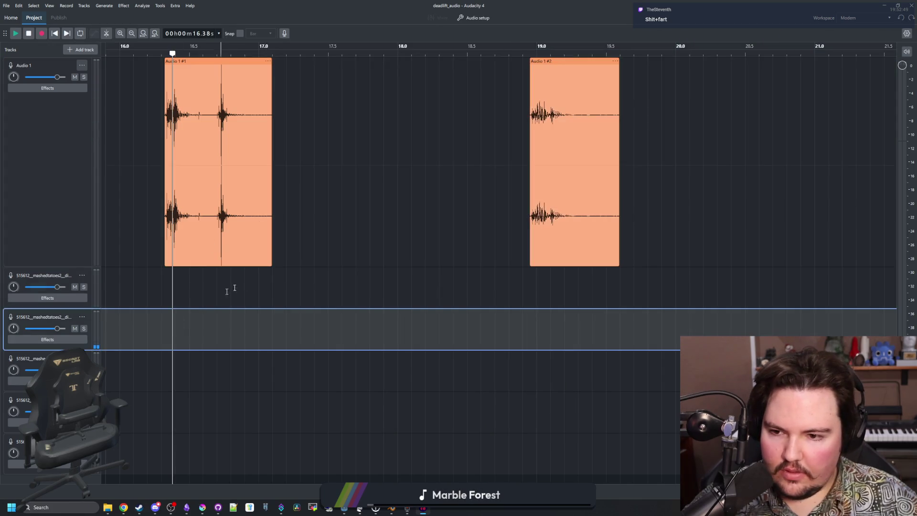
Step: Select the first clip, Audio 1 #1, and export it as eat.wav into Sounds/Effects
left_click_drag(273, 286, 165, 286)
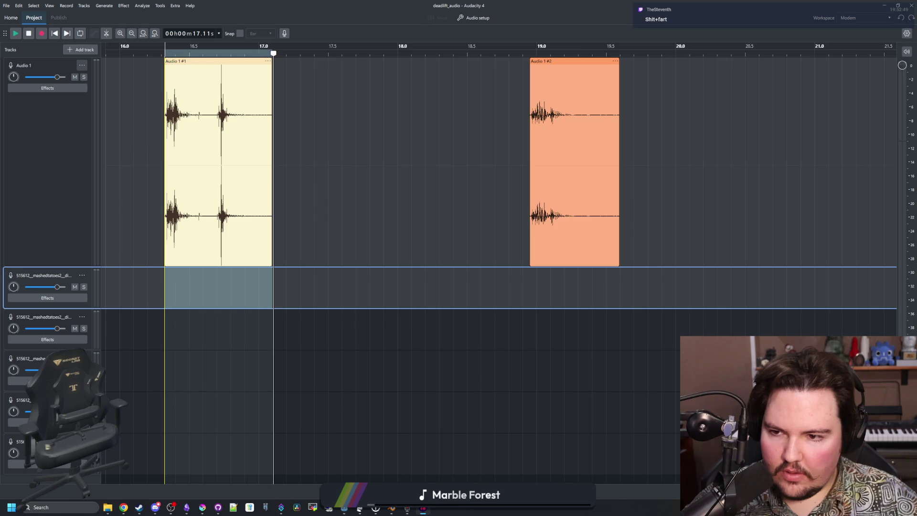
left_click(6, 5)
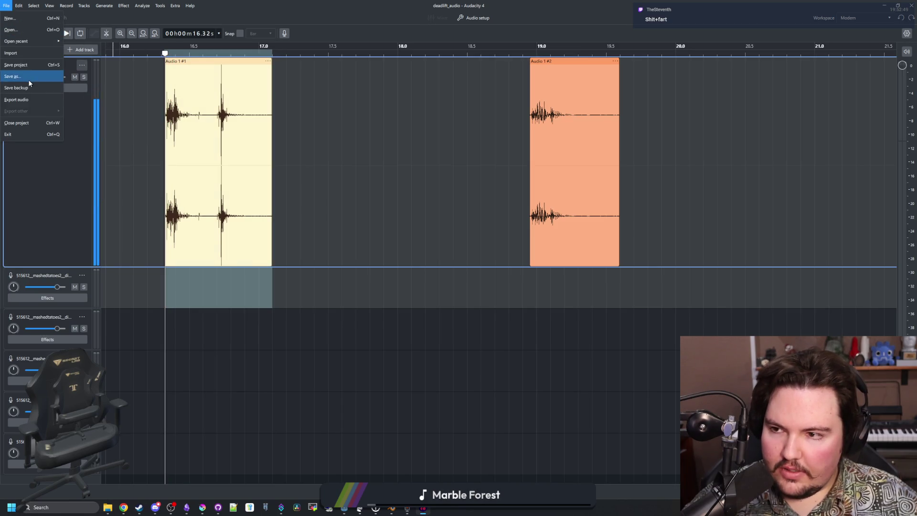
left_click(24, 100)
double_click(435, 274)
type("eat")
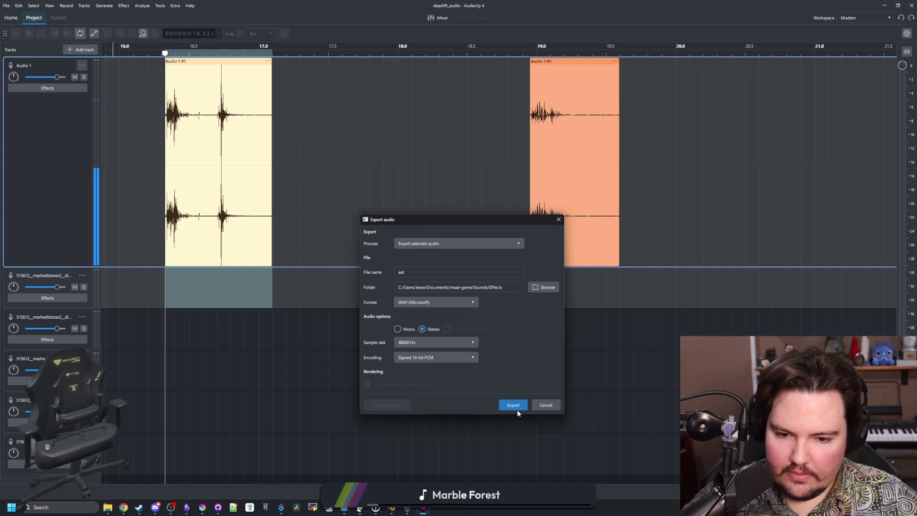
left_click(518, 404)
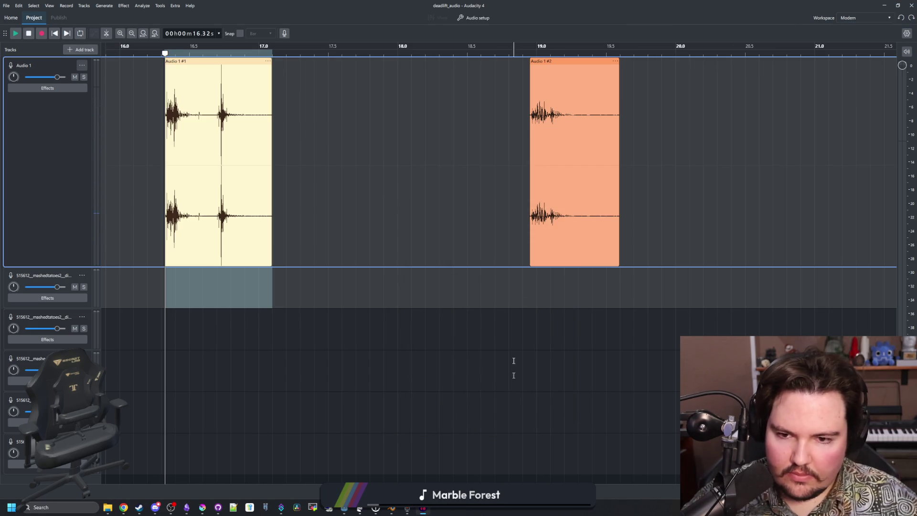
Step: Return to Godot, save the scene, filter FileSystem by 'day_' and open day_end_menu
left_click(884, 4)
key("ctrl+s")
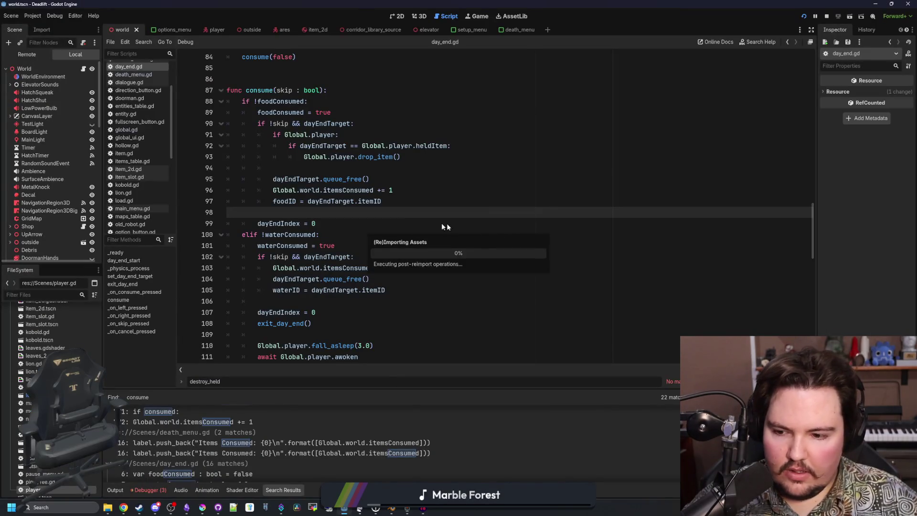
key("Up")
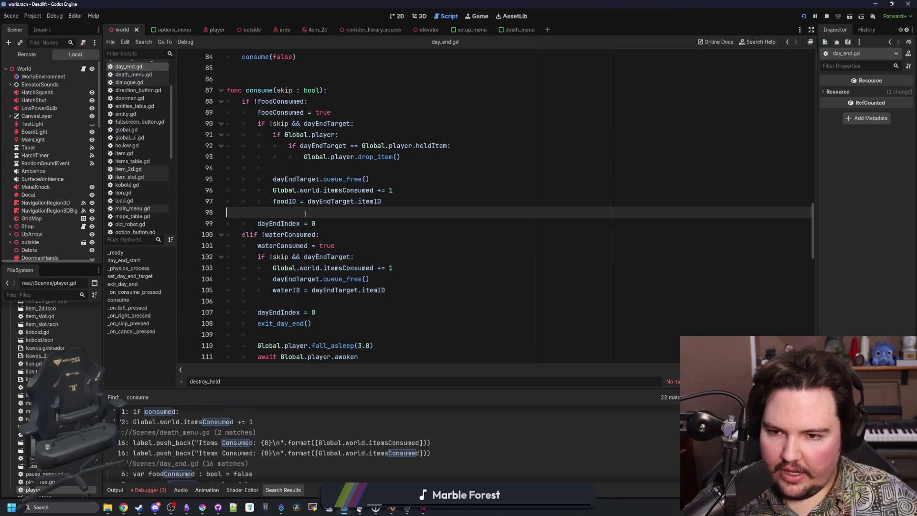
left_click_drag(65, 268, 64, 295)
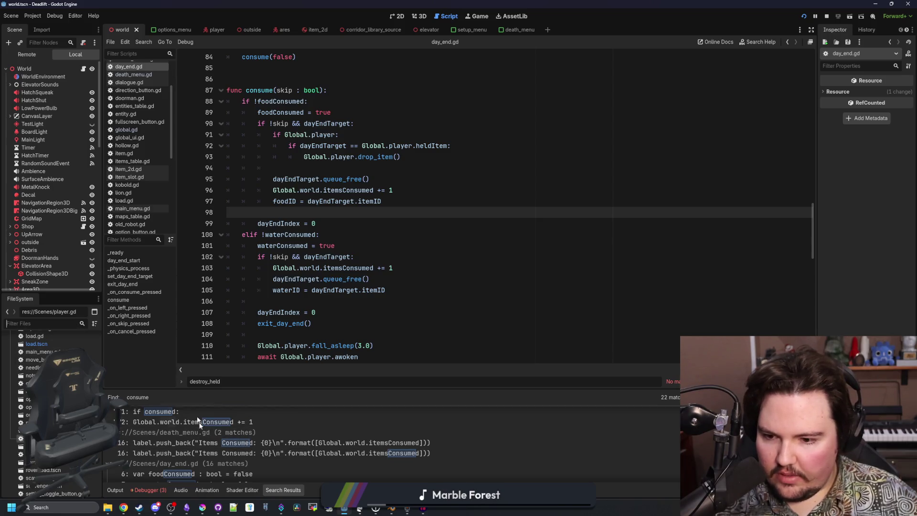
type("day_")
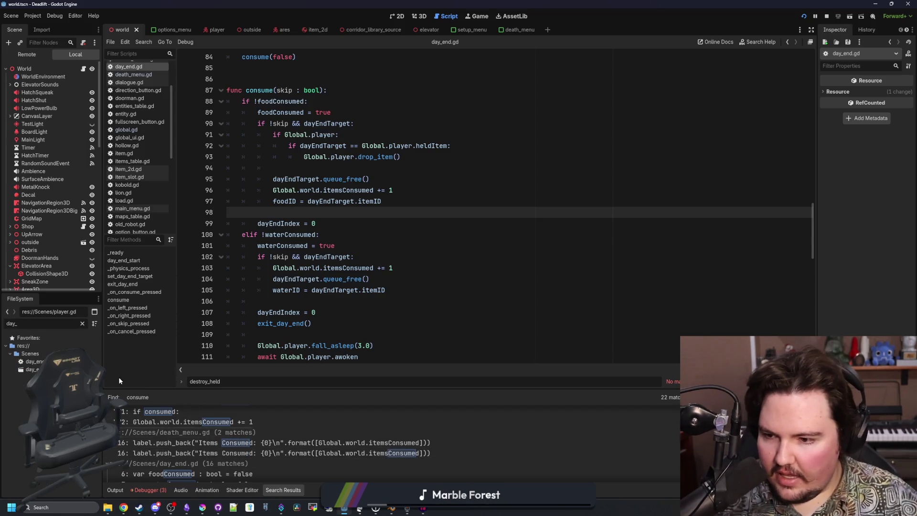
double_click(32, 369)
Step: Add an AudioStreamPlayer under DayEnd, duplicate it, and name the two Eat and Drink
right_click(39, 69)
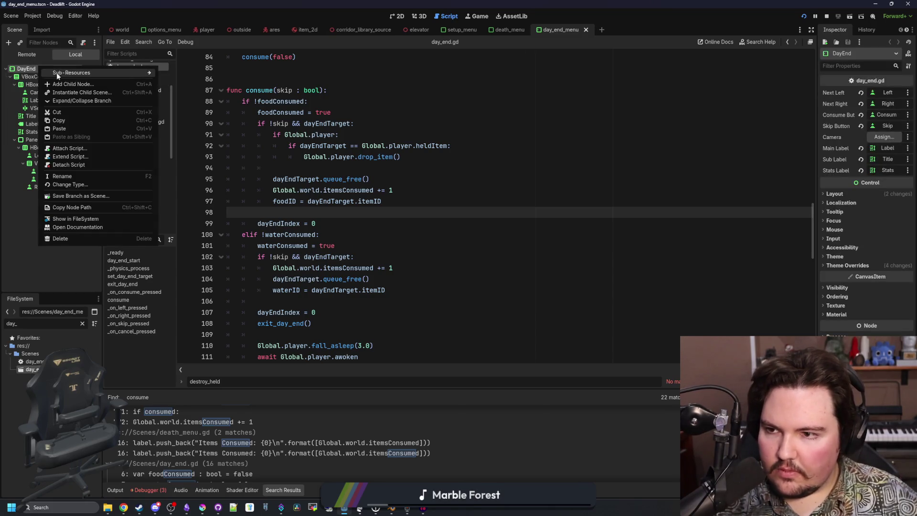
left_click(65, 84)
type("audio")
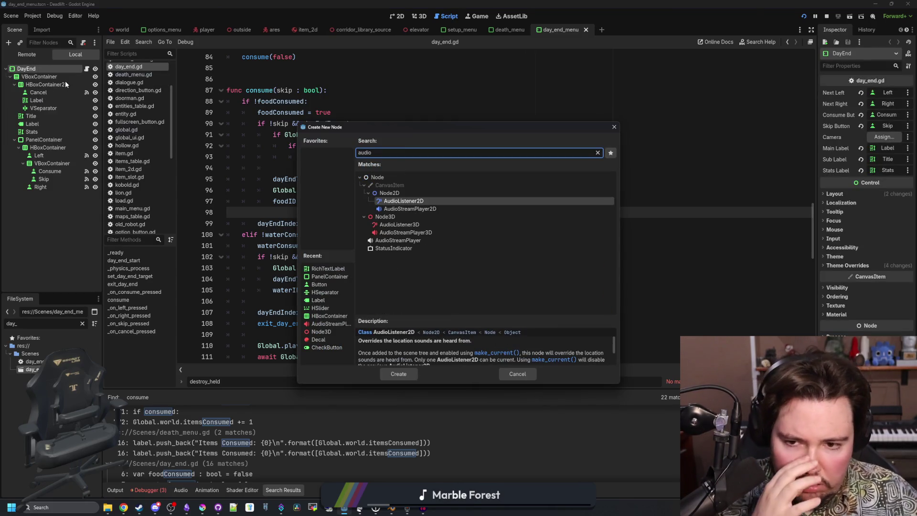
key("Down")
key("Down")
key("Down")
key("Return")
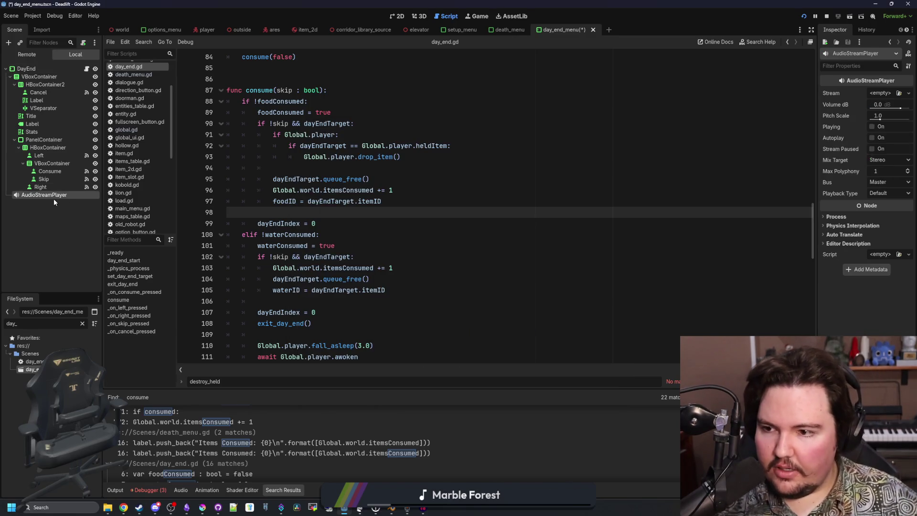
right_click(54, 200)
left_click(79, 310)
double_click(63, 195)
type("Eat")
left_click(69, 202)
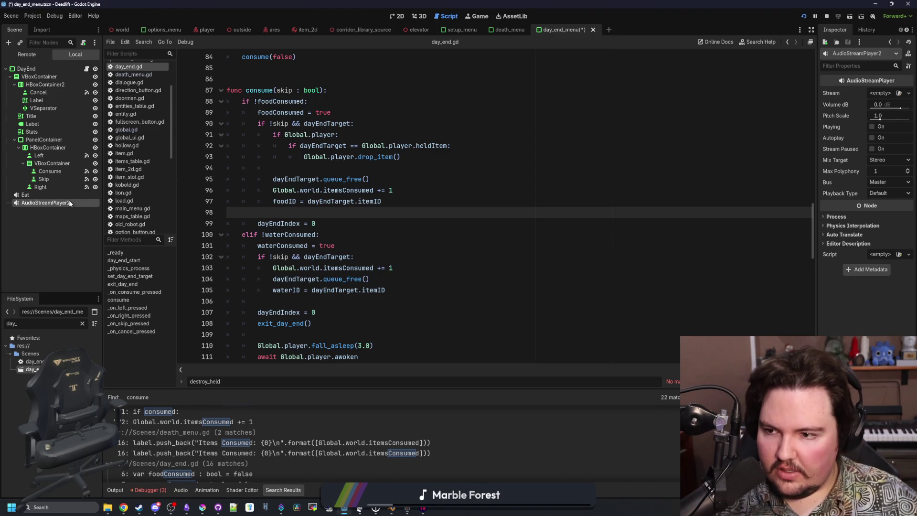
double_click(68, 202)
type("Drink")
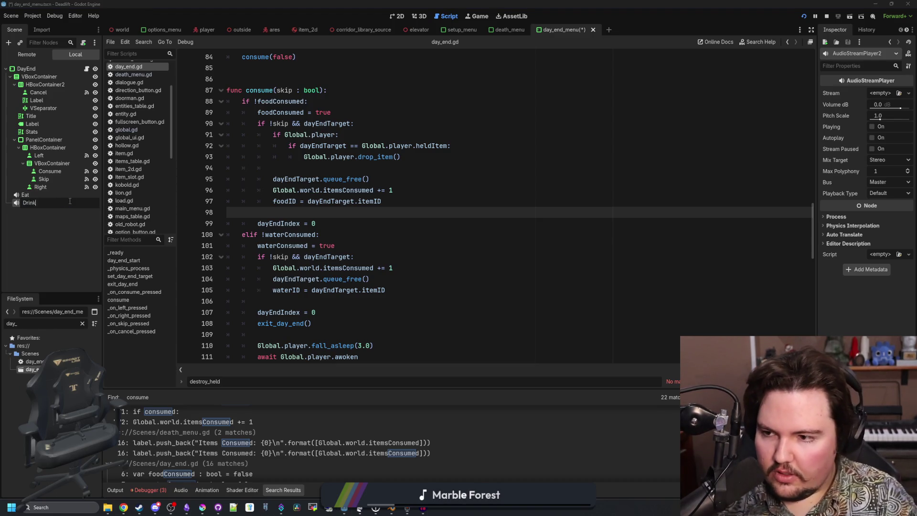
key("Return")
Step: Quick-load drink.wav into Drink's Stream and eat.wav into Eat's Stream
left_click(880, 92)
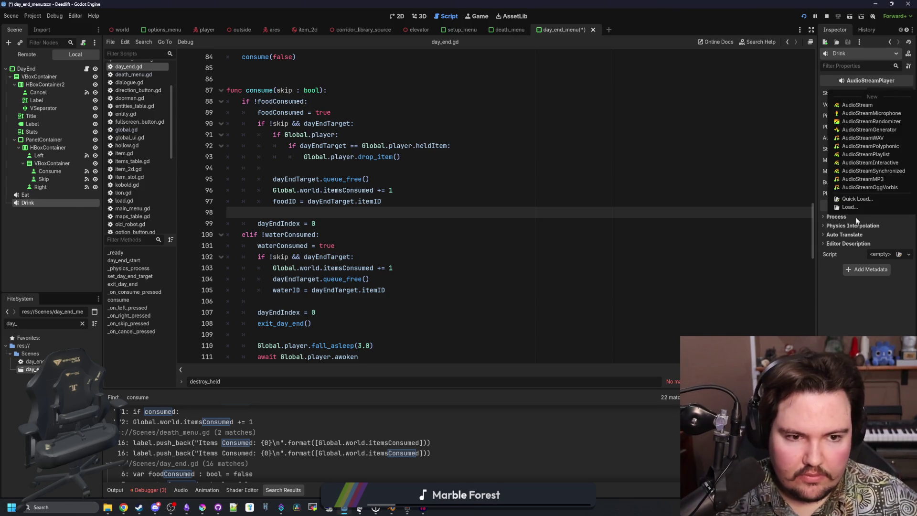
left_click(868, 199)
type("drink")
key("Return")
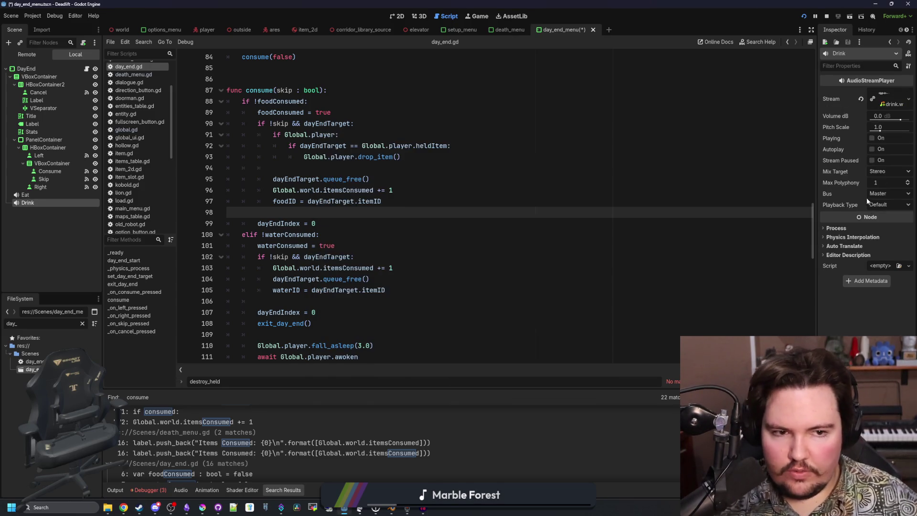
left_click(26, 195)
left_click(881, 92)
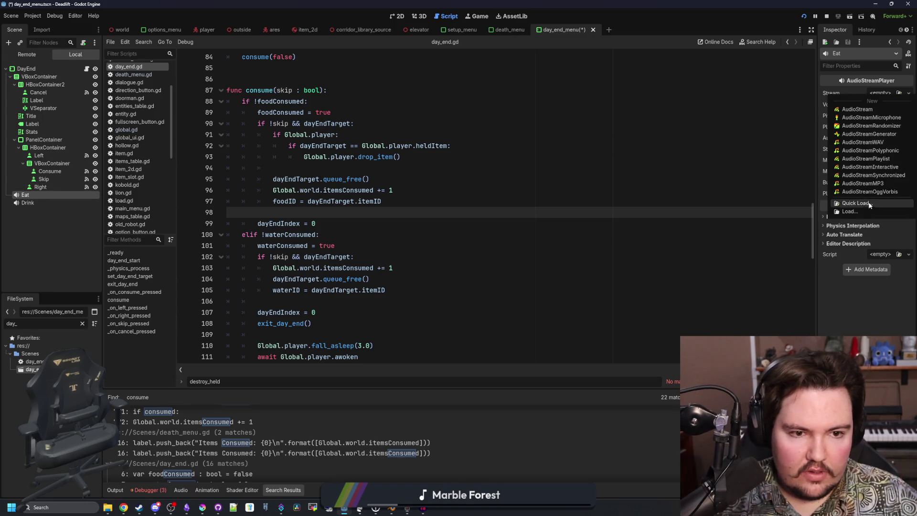
left_click(867, 200)
type("eat")
key("Return")
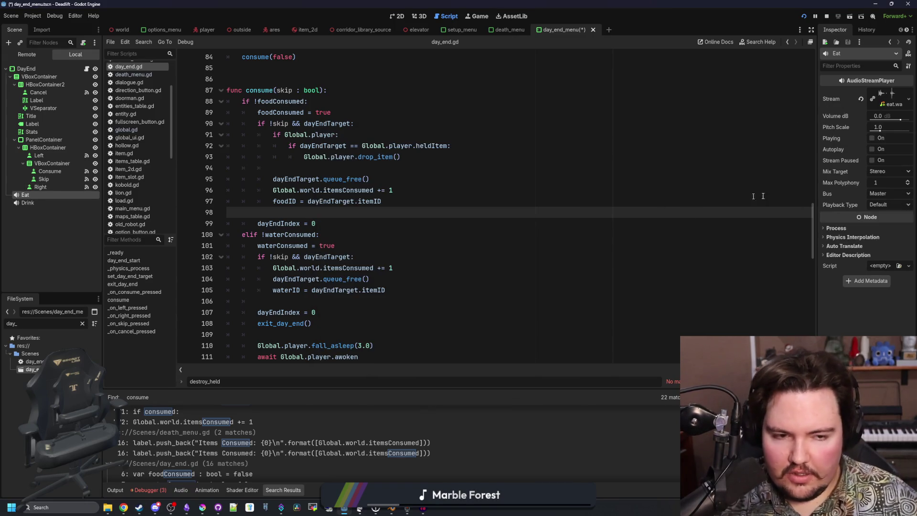
Step: Set the Bus of both Eat and Drink to WorldSFX and save the scene
left_click_drag(814, 209, 650, 209)
left_click(803, 193)
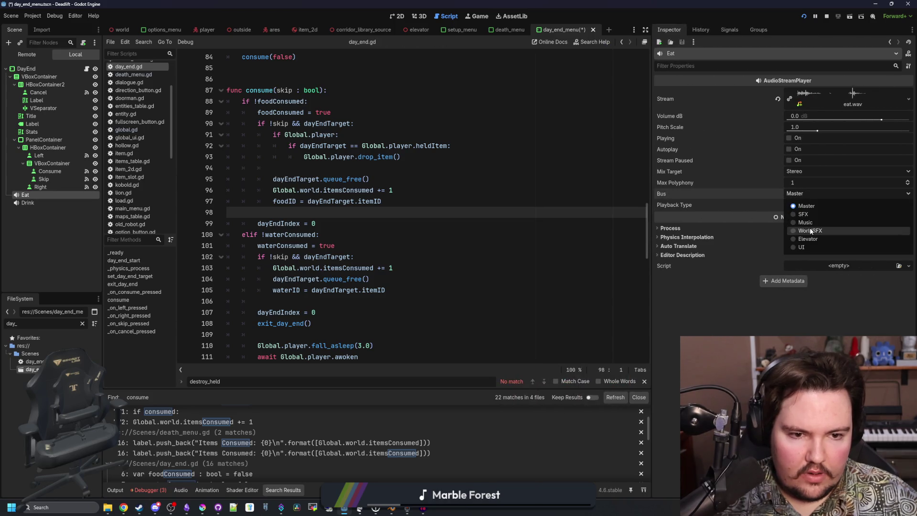
left_click(807, 228)
left_click(28, 203)
left_click(806, 193)
left_click(807, 230)
key("ctrl+s")
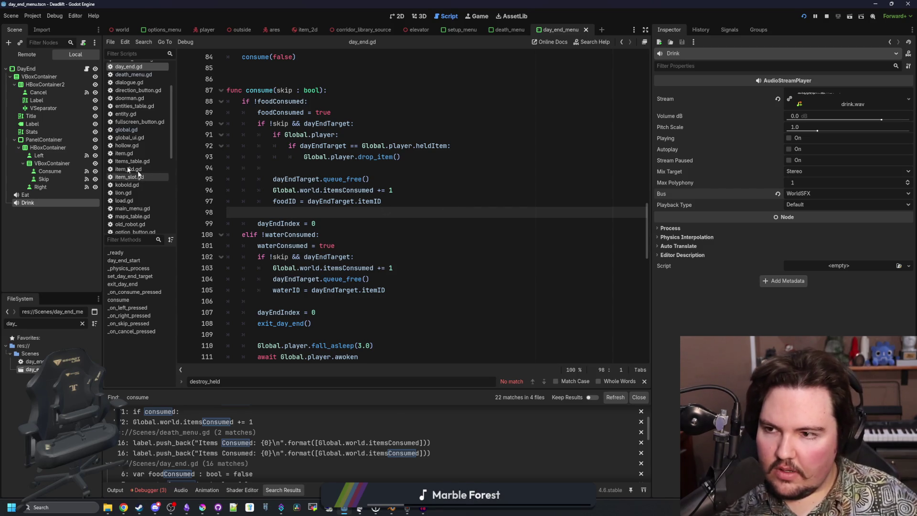
Step: In day_end.gd, add $Eat.play() after the food queue_free and $Drink.play() after the water one
left_click(397, 180)
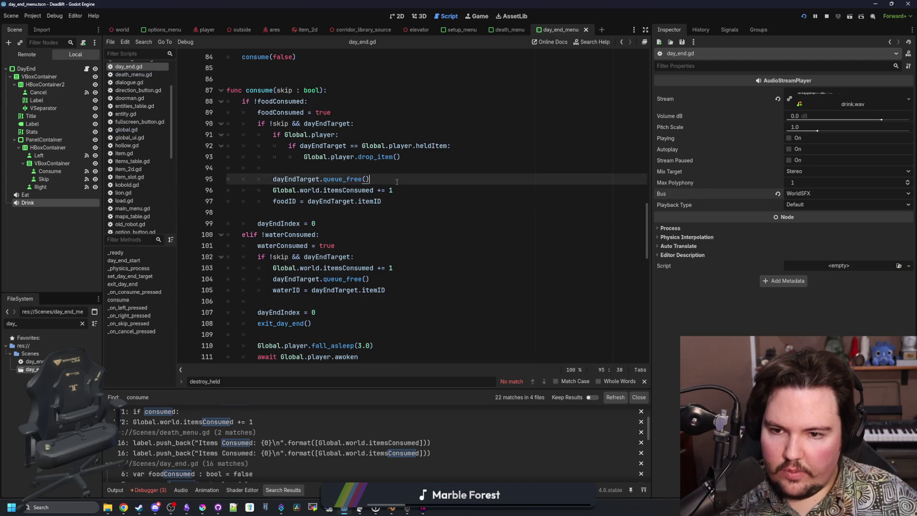
key("Return")
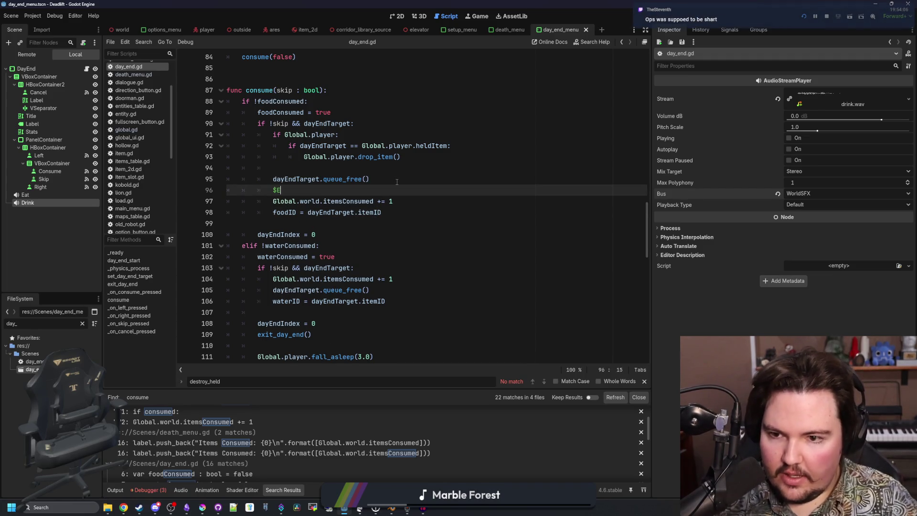
type("at.play()")
scroll(428, 219, "down", 2)
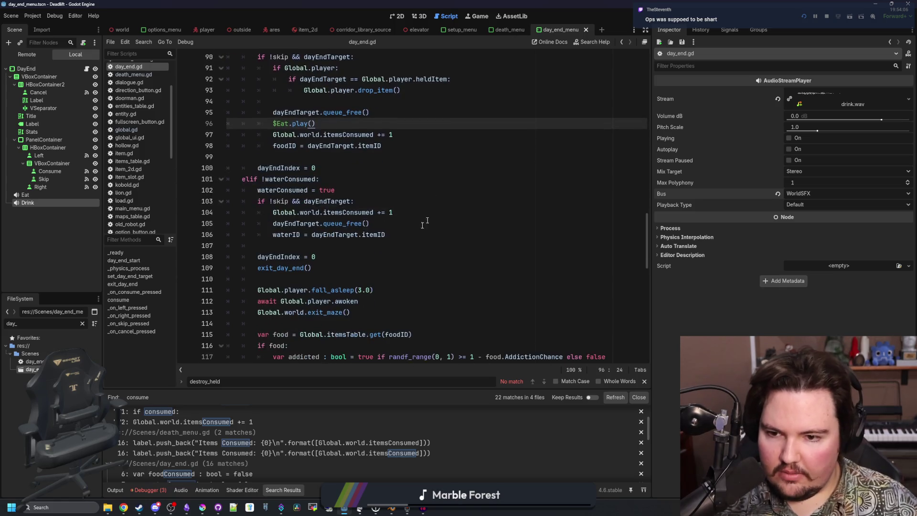
left_click(391, 222)
key("Return")
type("rink.play(")
left_click(391, 222)
Step: Save day_end.gd and run the game with F5 to playtest
key("ctrl+s")
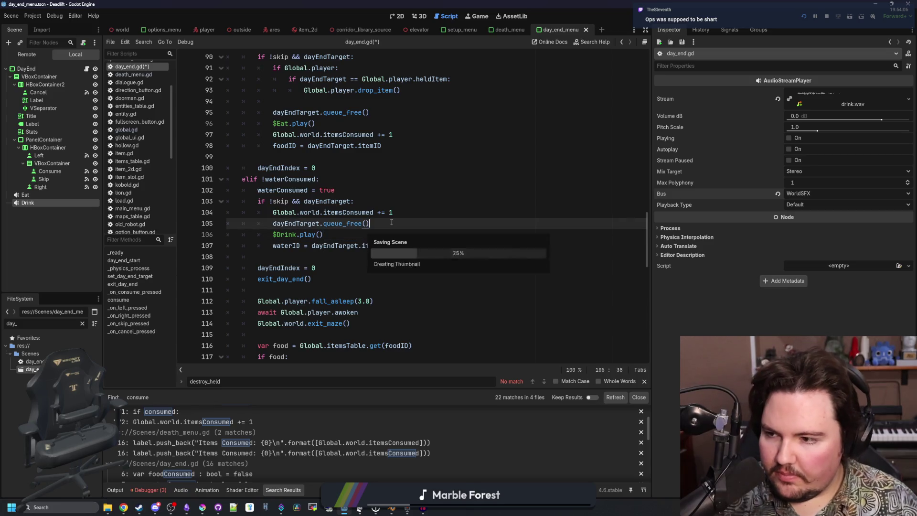
left_click(422, 194)
key("ctrl+s")
key("ctrl+s")
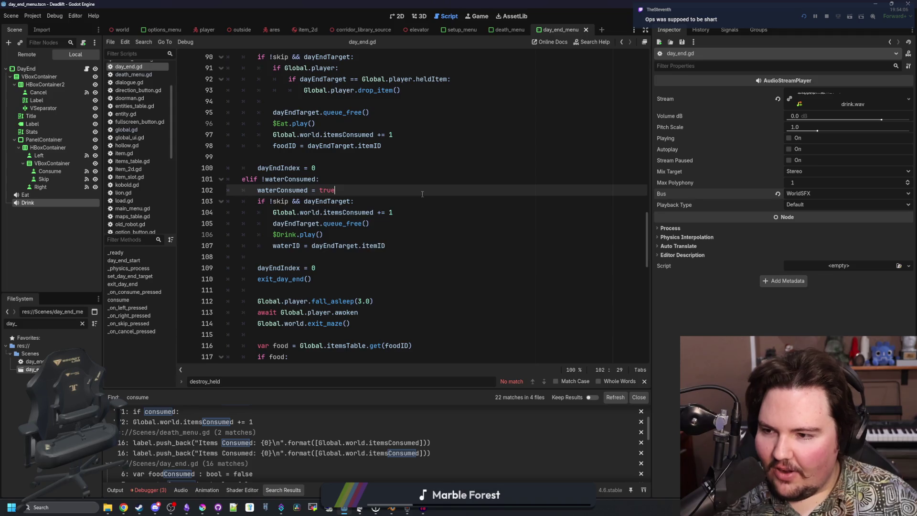
key("ctrl+s")
key("Up")
key("Up")
key("Up")
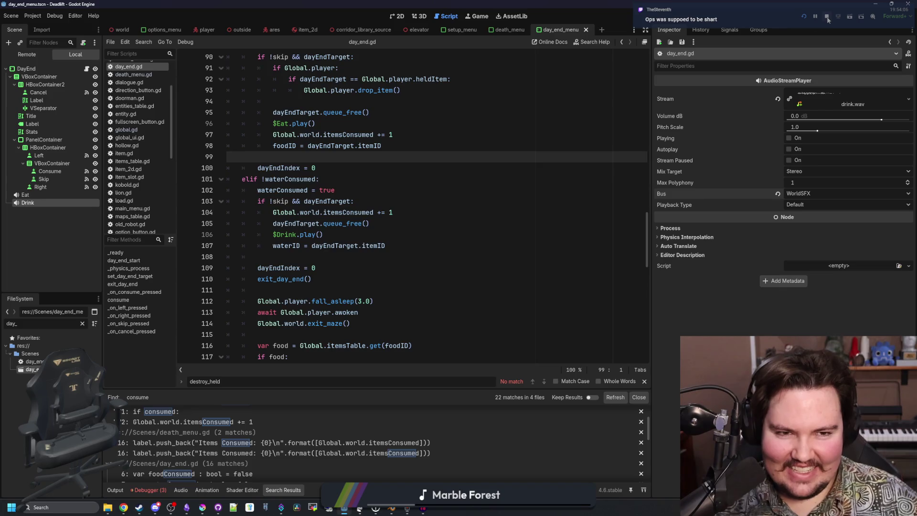
key("F5")
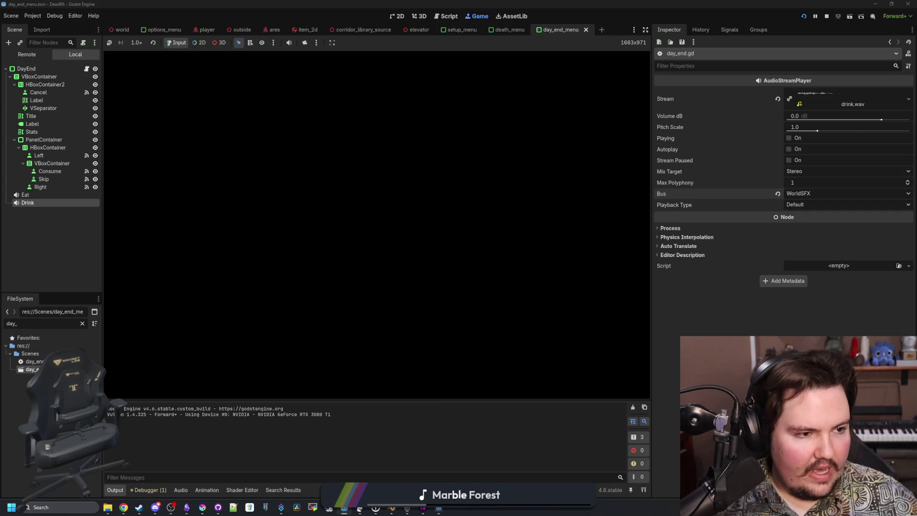
Step: Bring the Deadlift changelog note to the front and scroll to its latest additions
left_click(187, 507)
scroll(676, 211, "down", 10)
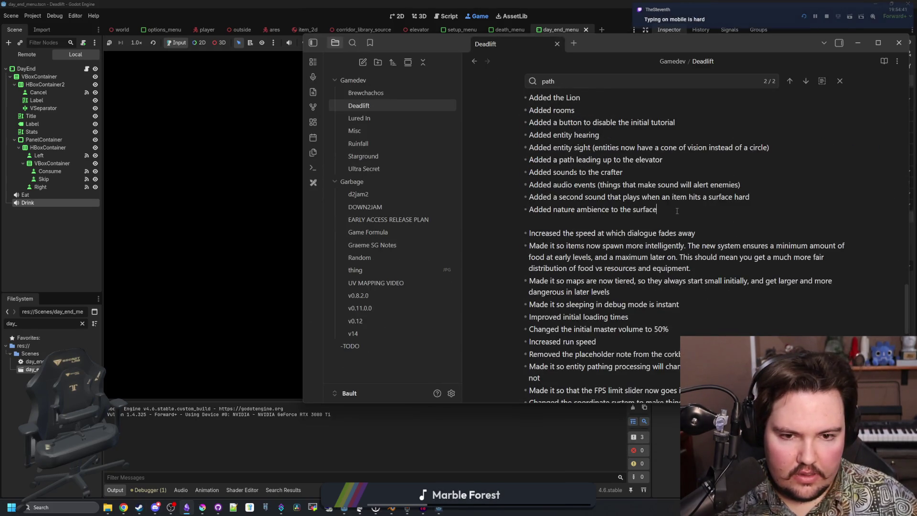
Step: Add the eating/drinking sounds entry and 'Added game difficulties' and 'Added advanced difficulty options', then return to Godot
key("Return")
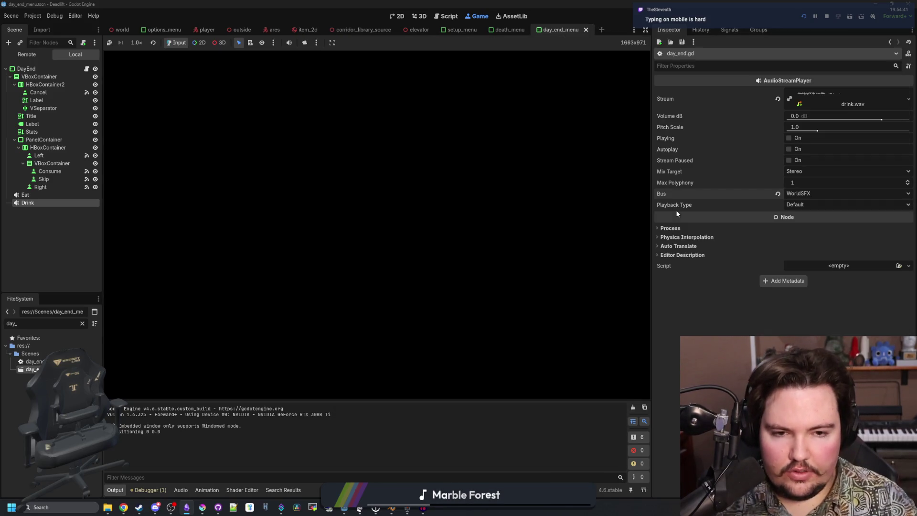
left_click(188, 483)
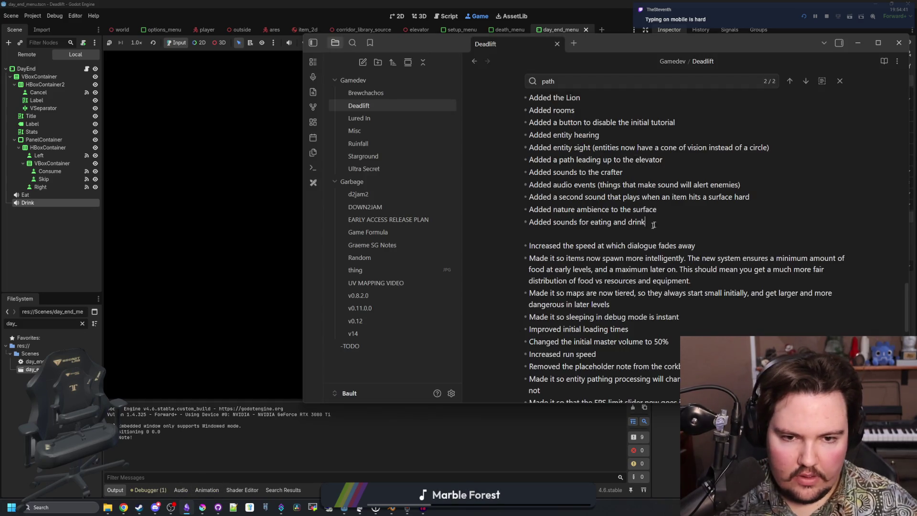
type("ing")
key("Return")
type("Added options to change ga")
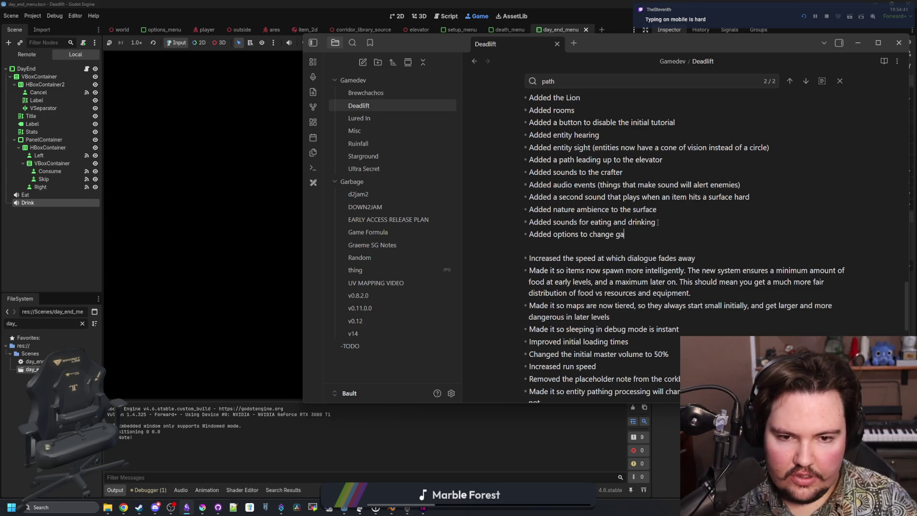
type("meplay")
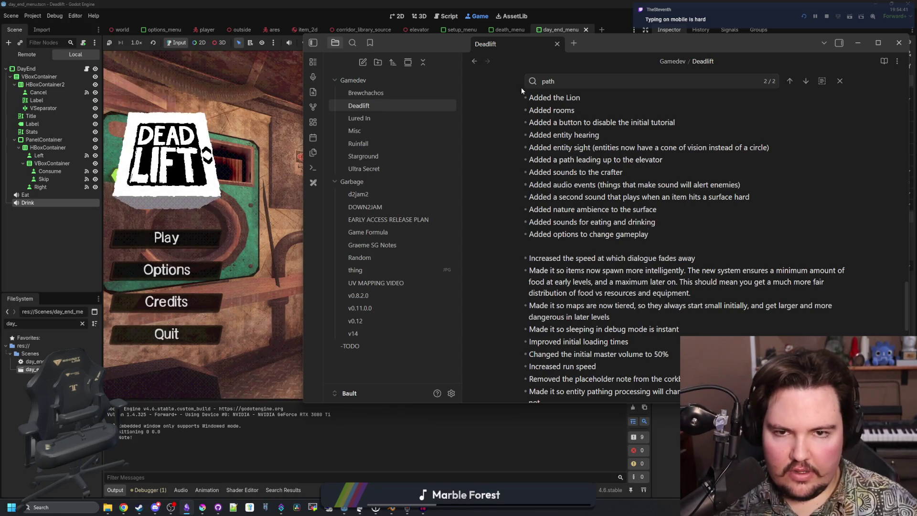
left_click_drag(432, 51, 379, 64)
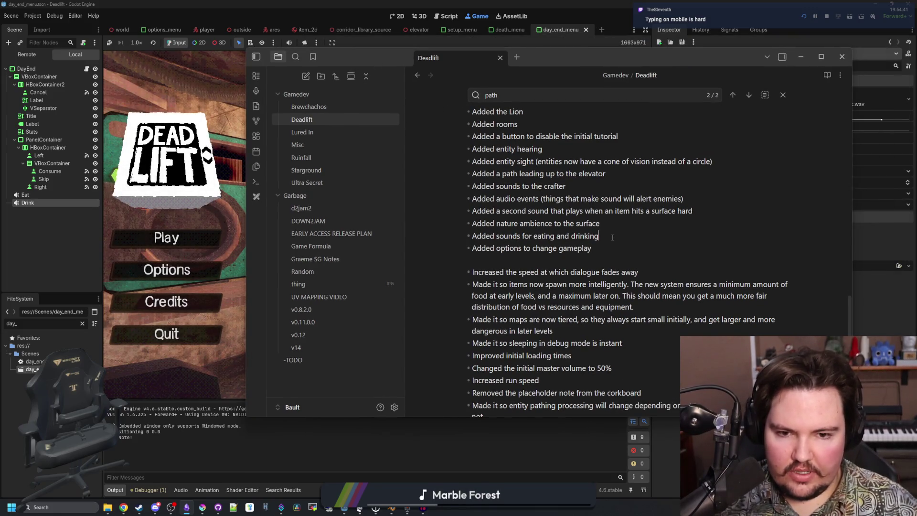
key("Return")
type("Added game difficulties")
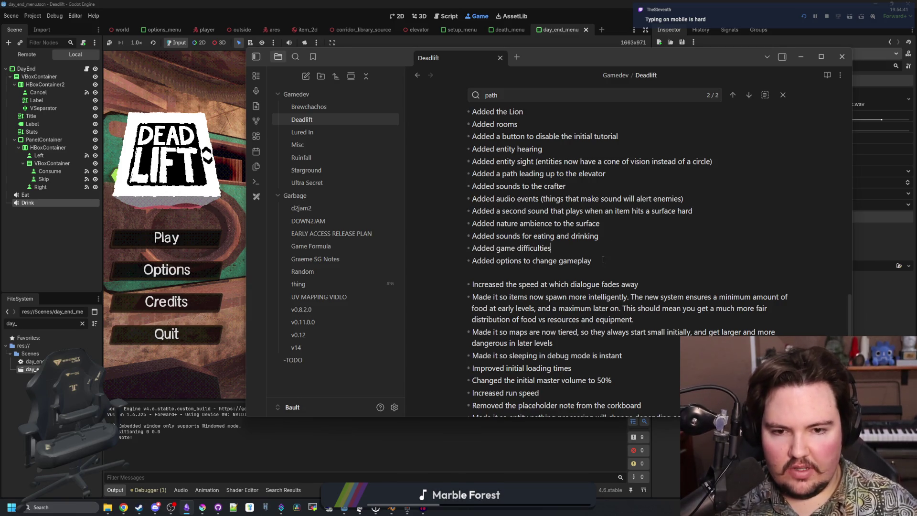
mouse_move(602, 259)
left_mouse_down()
mouse_move(473, 261)
mouse_move(497, 260)
left_mouse_up()
type("advanced difficulty options")
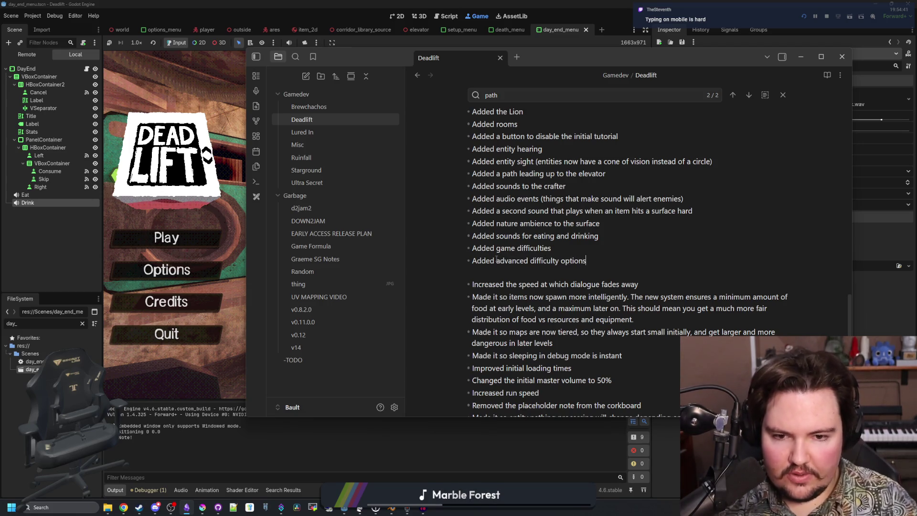
left_click(194, 412)
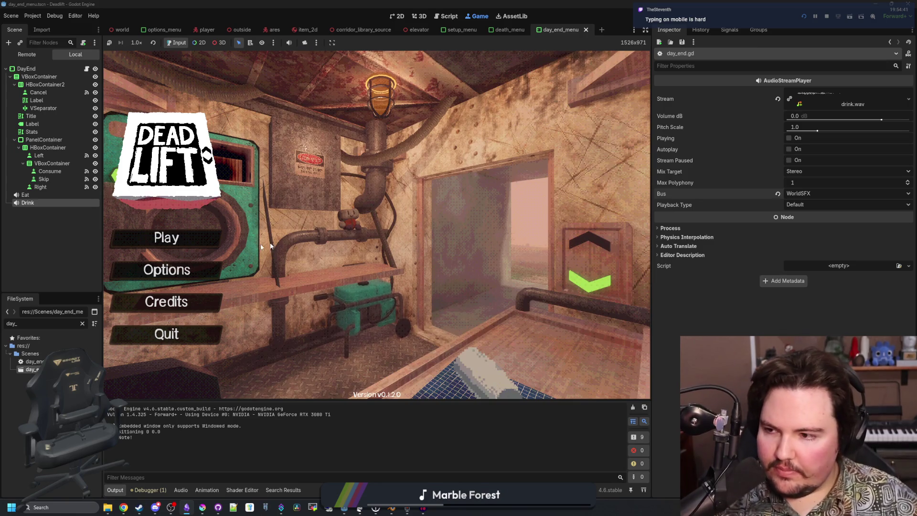
Step: Start a new game with the default setup and descend the elevator to the first level
left_click(183, 236)
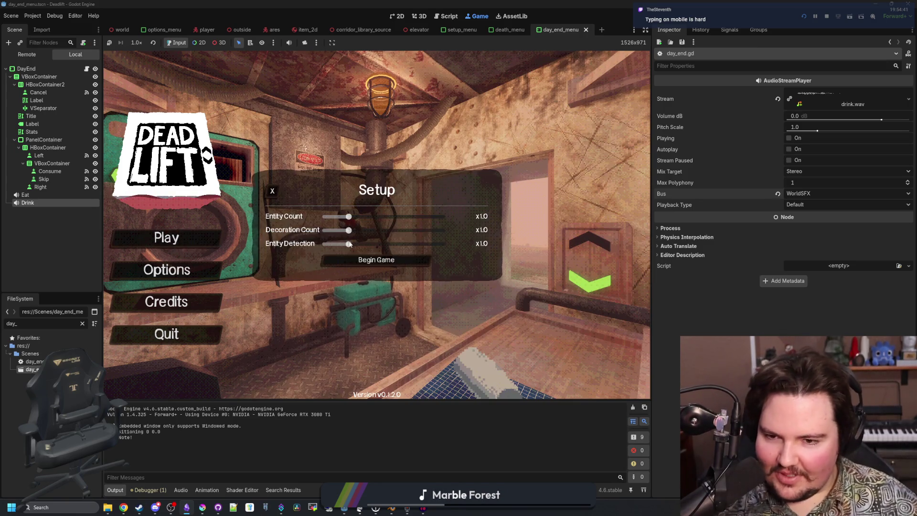
type("dwasdwa")
left_click(387, 260)
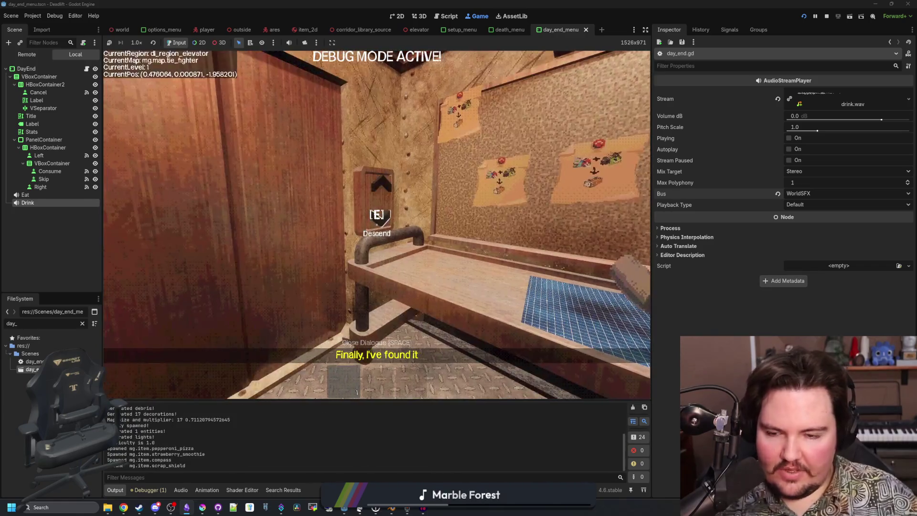
key("e")
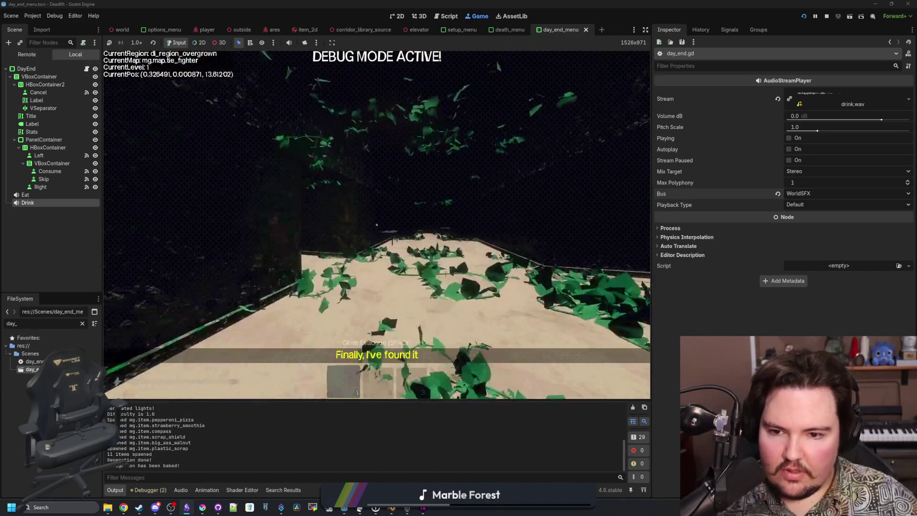
Step: Walk through the overgrown area to the breakroom table and pick up the pepperoni pizza
key("w")
key("2")
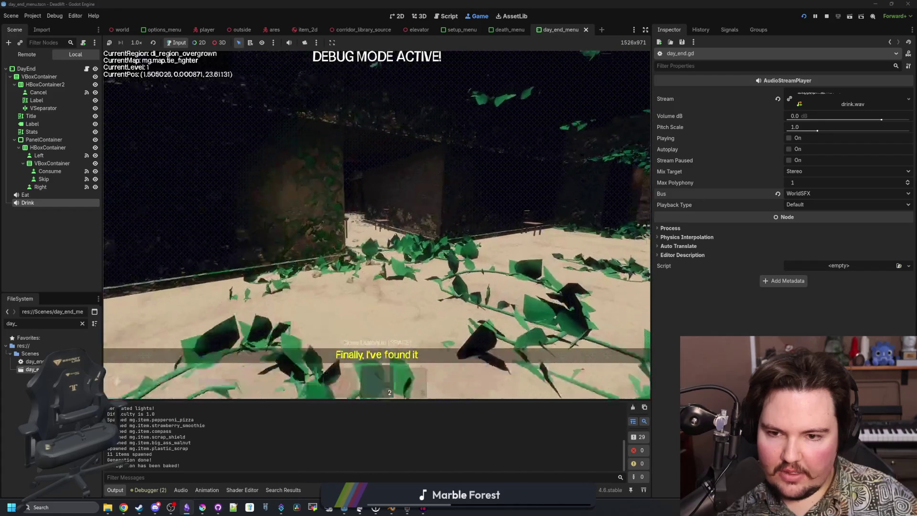
key("w")
key("3")
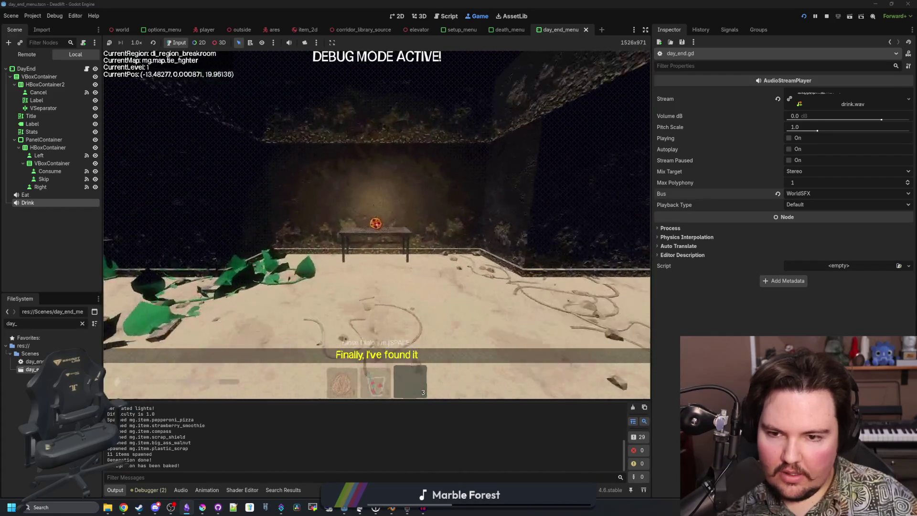
key("e")
key("1")
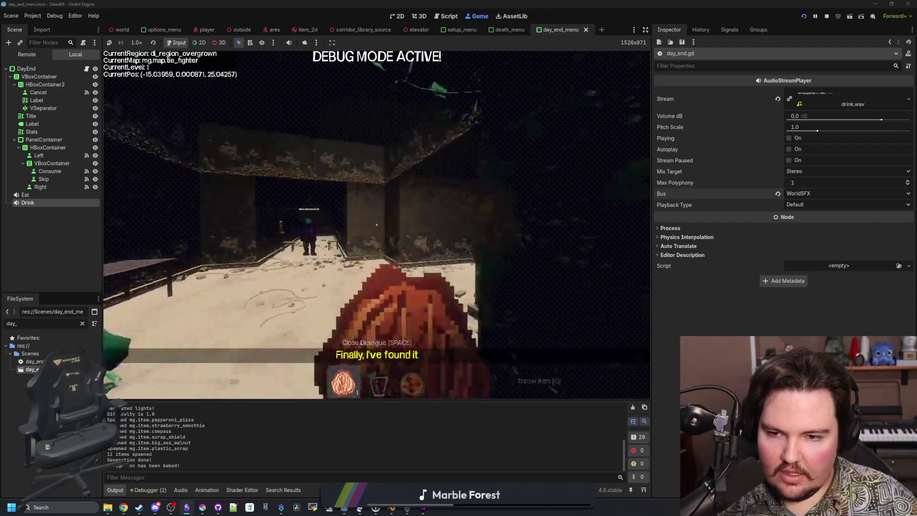
Step: Carry the pepperoni pizza back to the elevator and drop it onto the table
key("w")
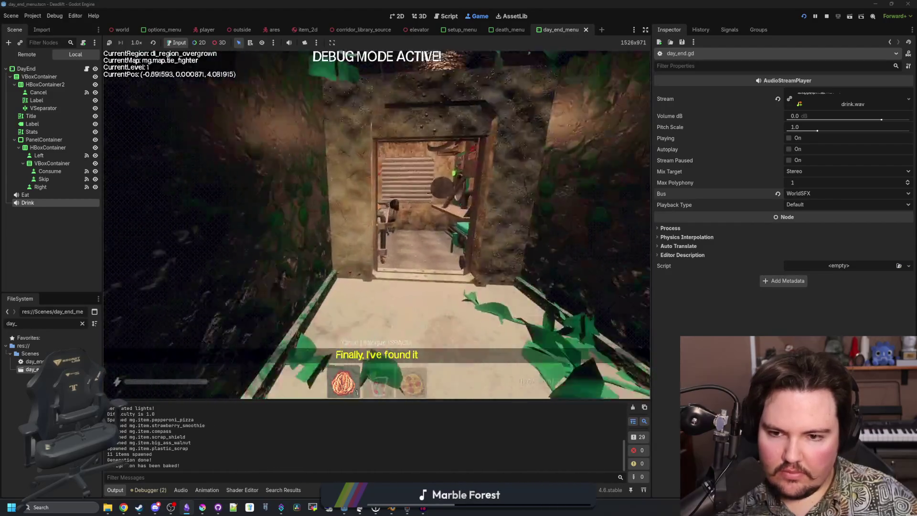
key("w")
key("3")
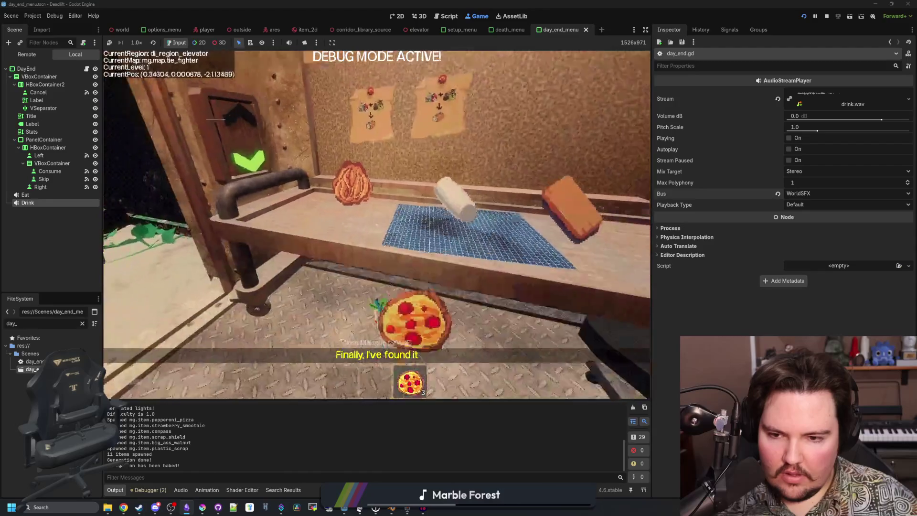
key("q")
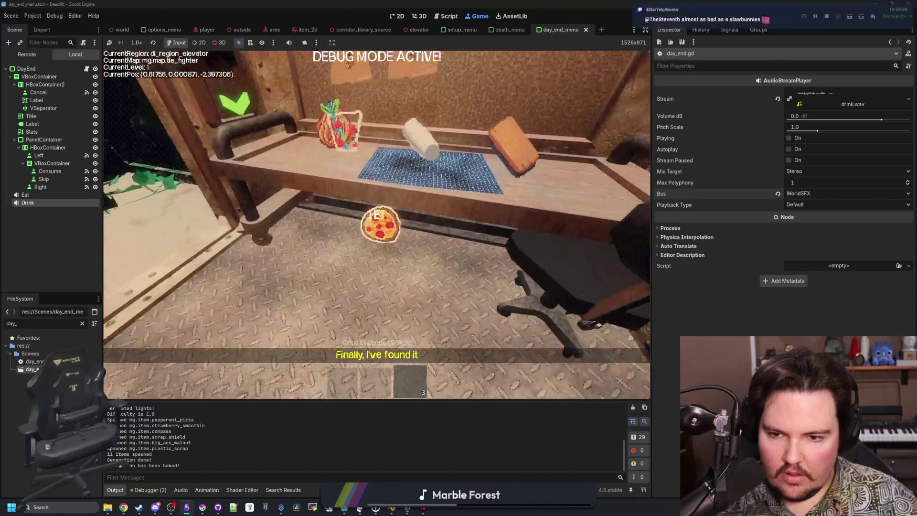
key("w")
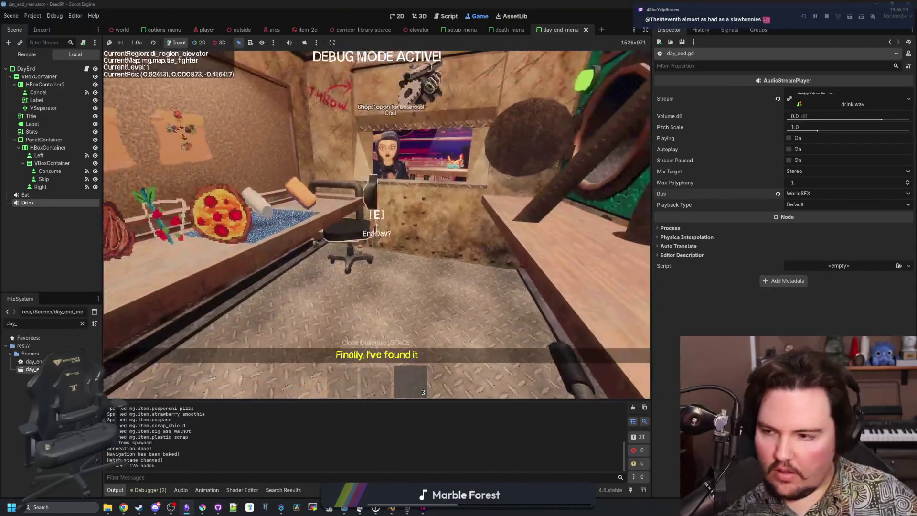
Step: End the day by eating the Pepperoni Pizza and drinking the Strawberry Smoothie
key("e")
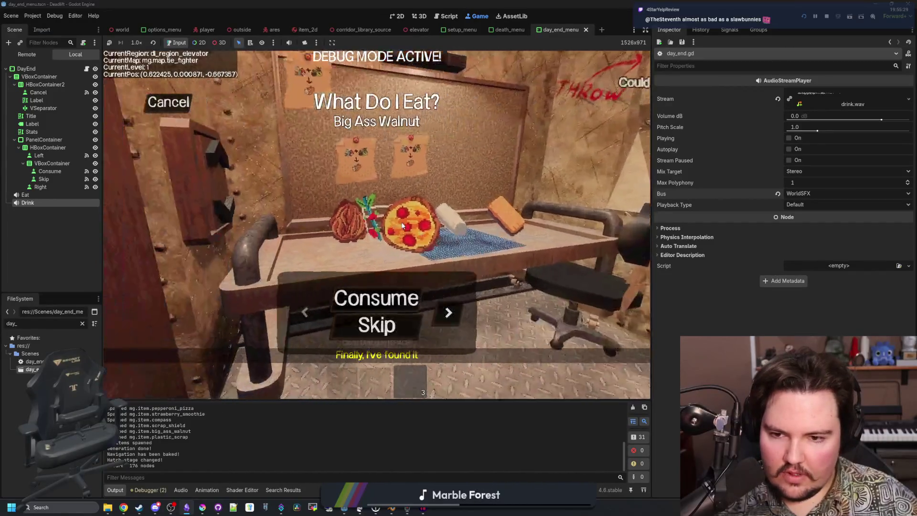
left_click(447, 312)
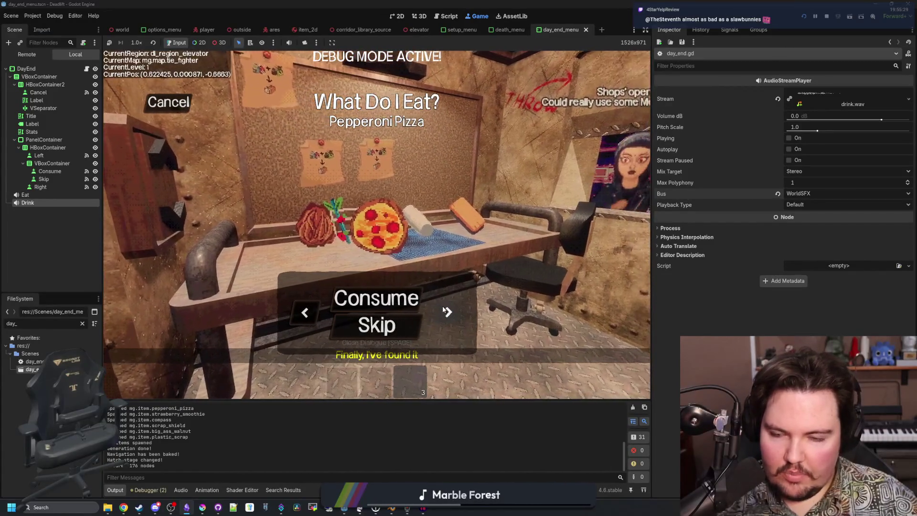
left_click(382, 299)
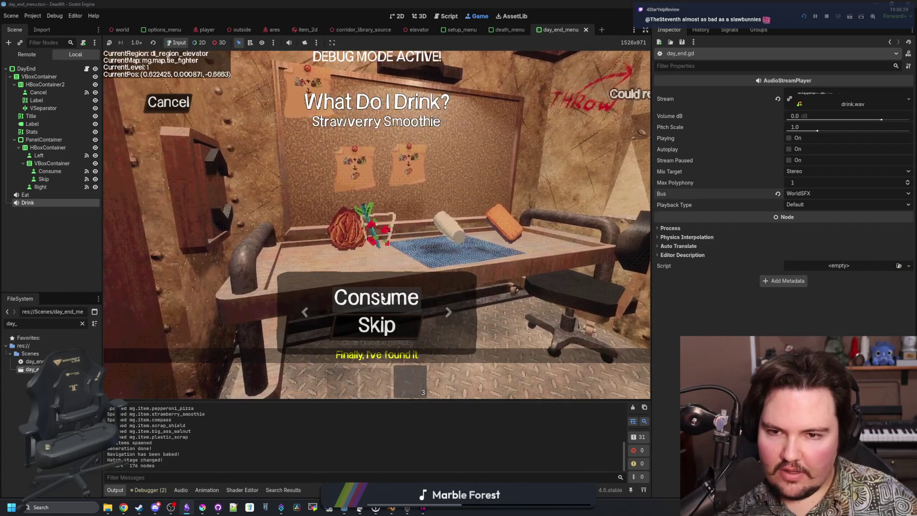
left_click(405, 298)
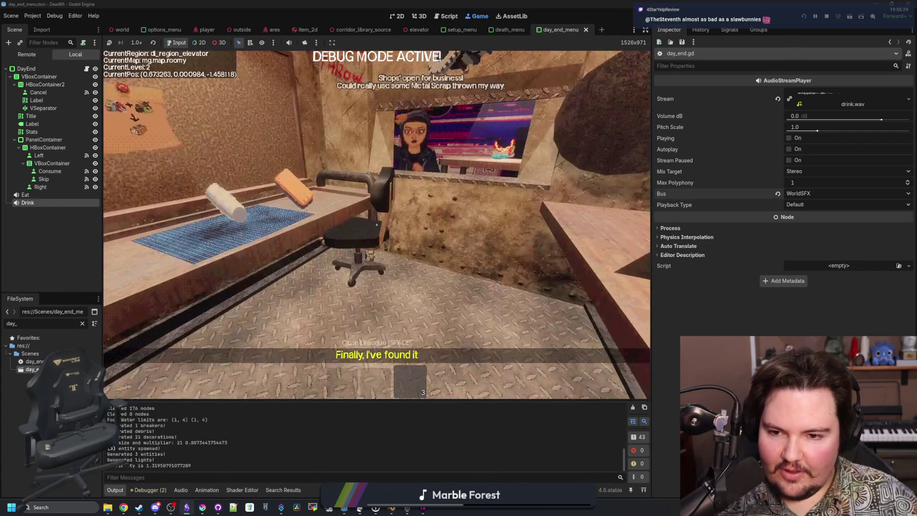
Step: Explore level 2's breakroom and corridors, then spawn an energy drink with a /give console command
key("w")
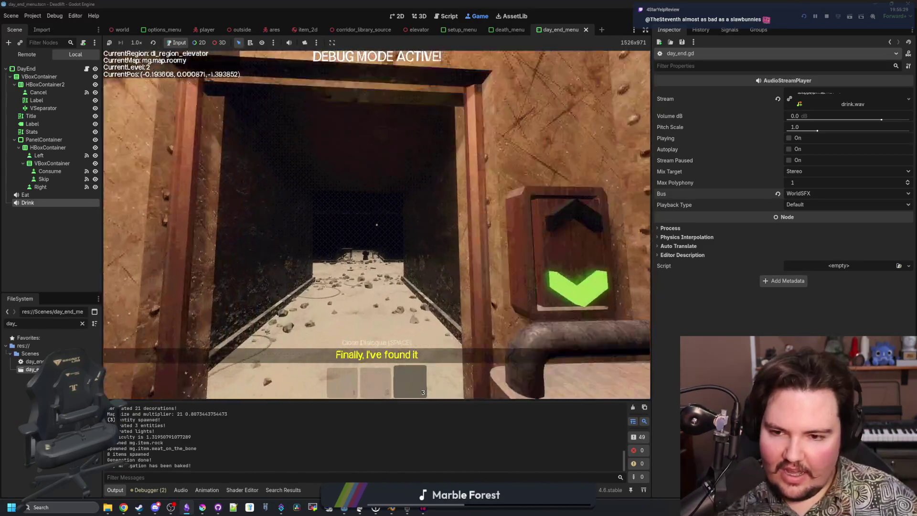
key("w")
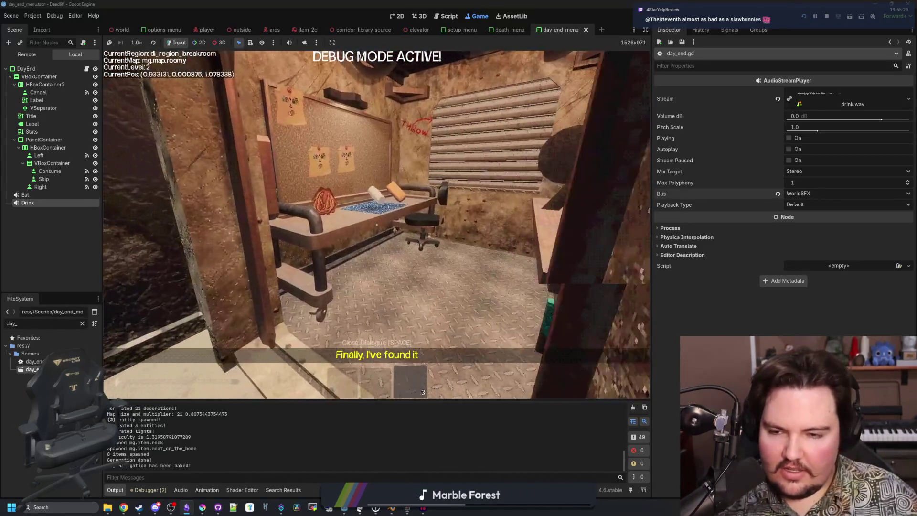
key("w")
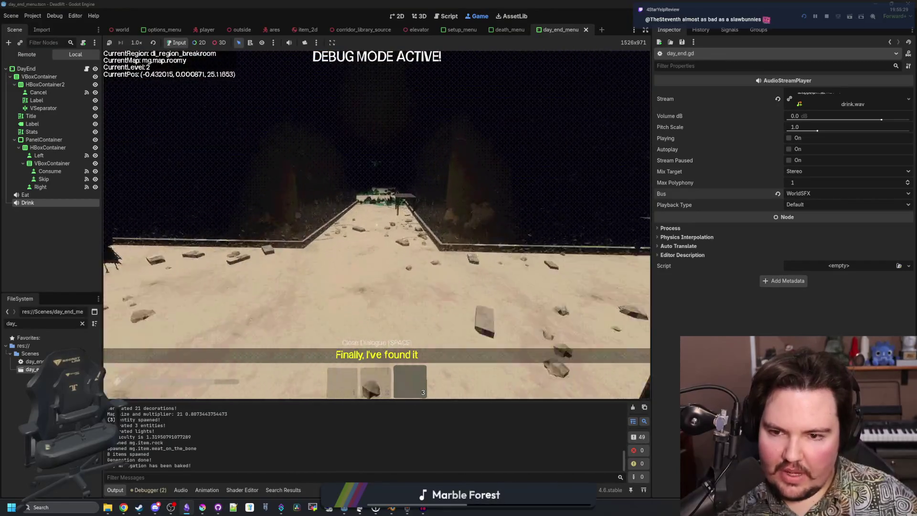
key("2")
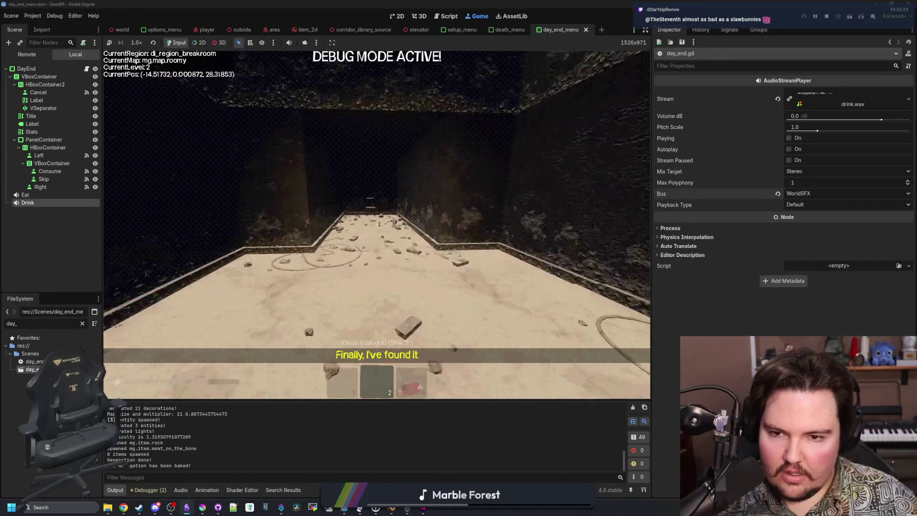
key("w")
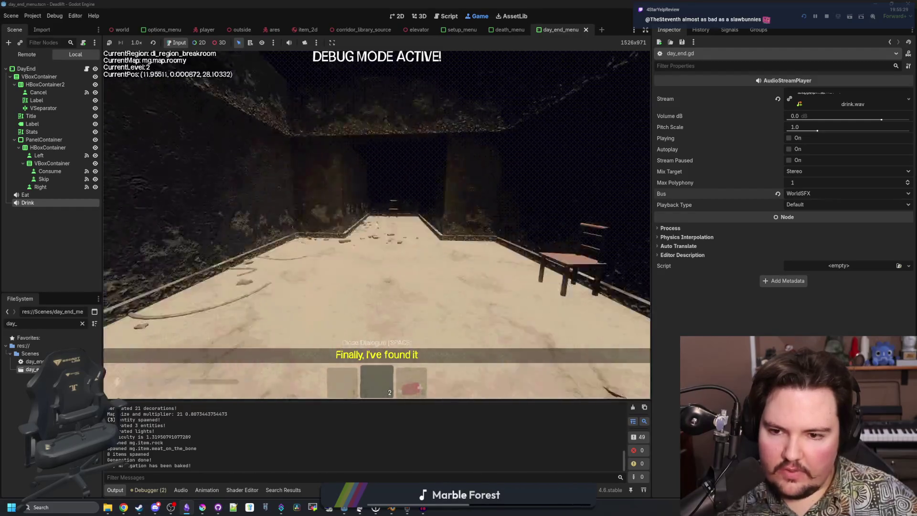
key("w")
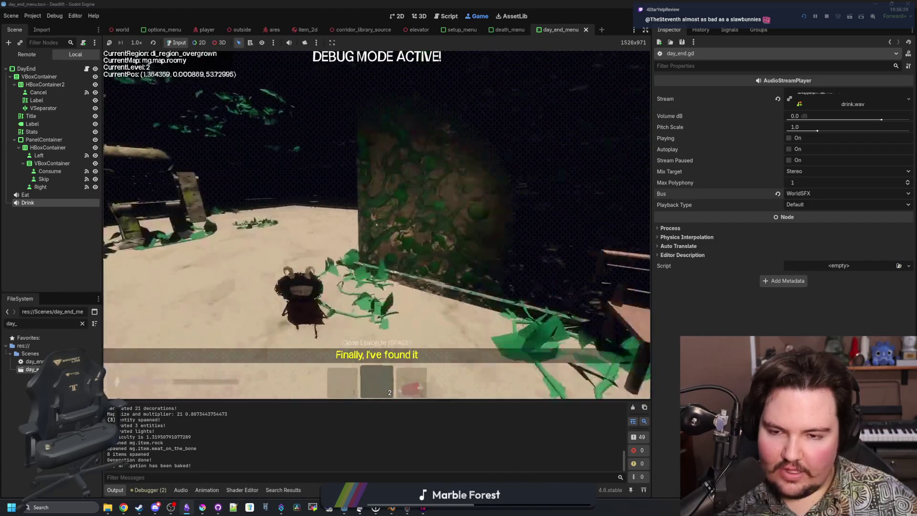
key("w")
type("/give ene")
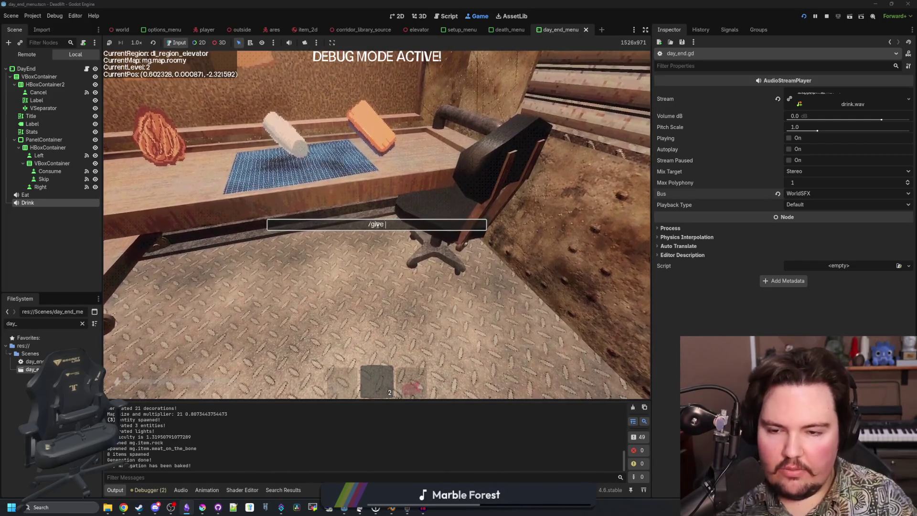
type("rgy_")
type("rink")
key("Return")
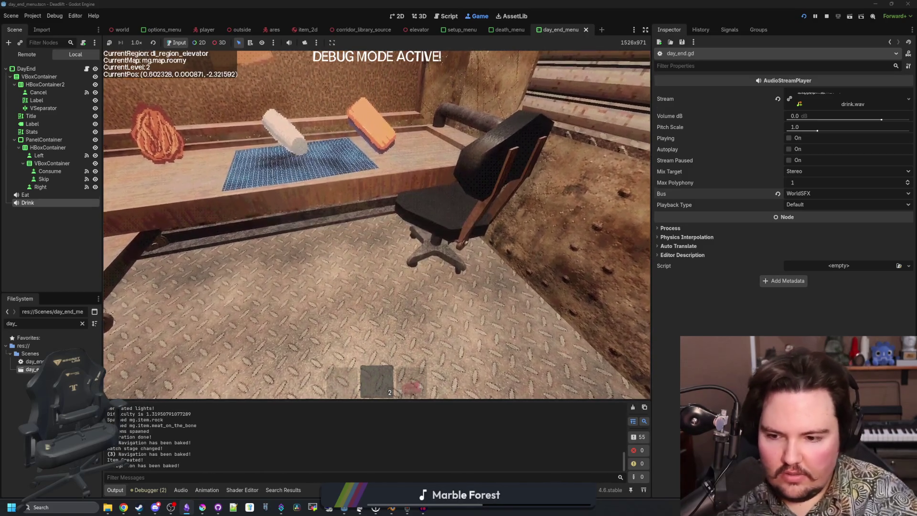
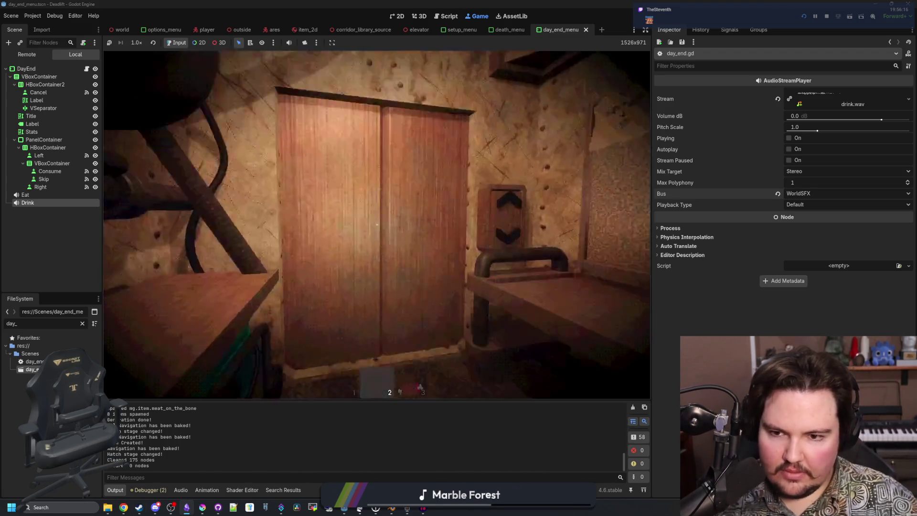
Step: Pause and unpause the Deadlift game a few times, ending back in play
key("Escape")
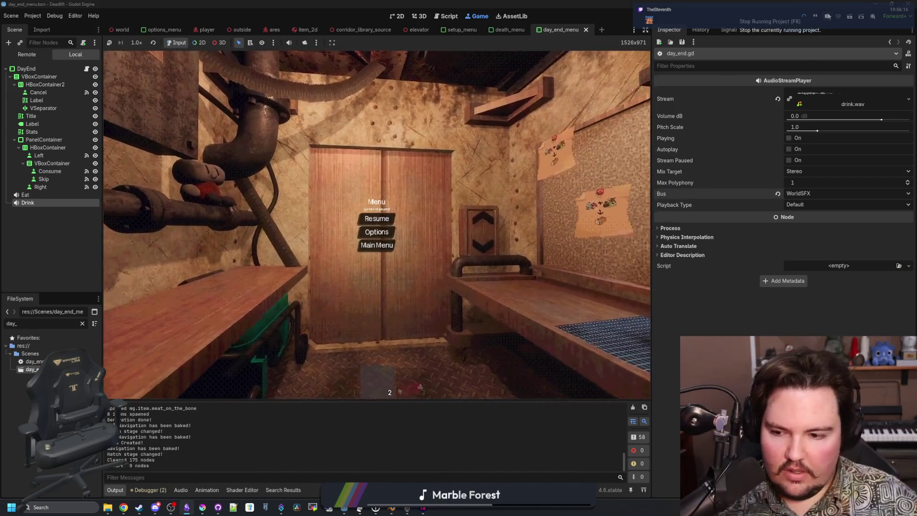
key("Escape")
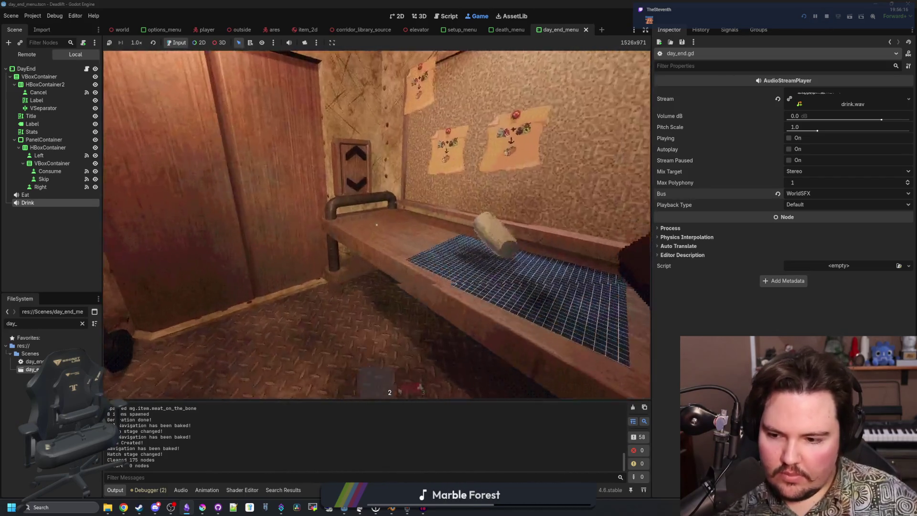
key("Escape")
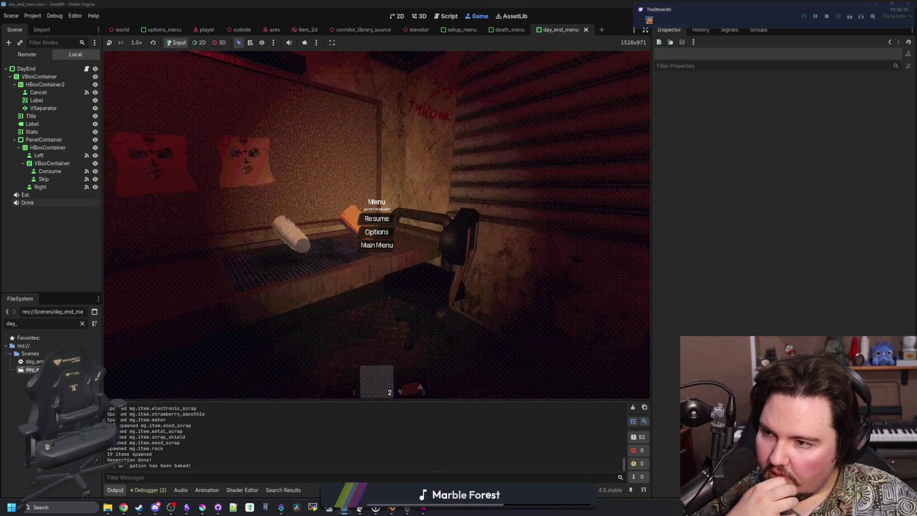
key("Escape")
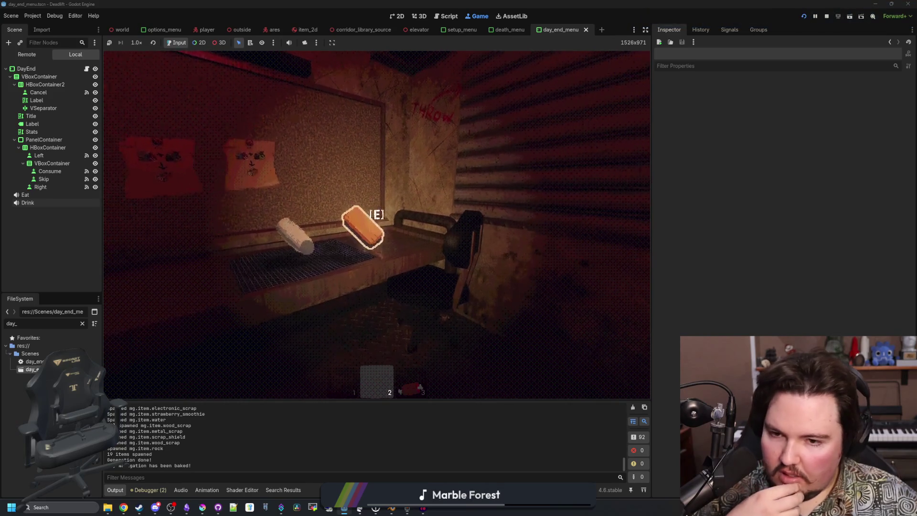
Step: Walk through the doorway and sprint down the dark corridor past the monster
key("w")
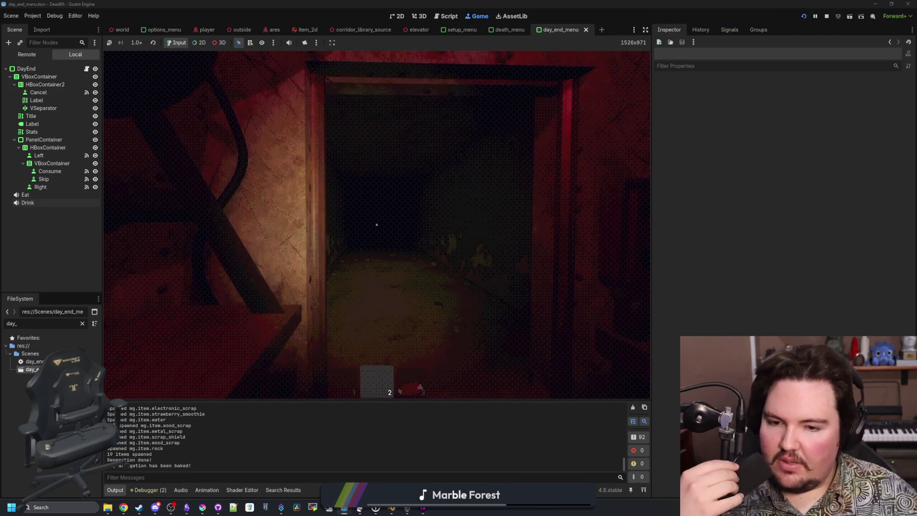
key("shift+w")
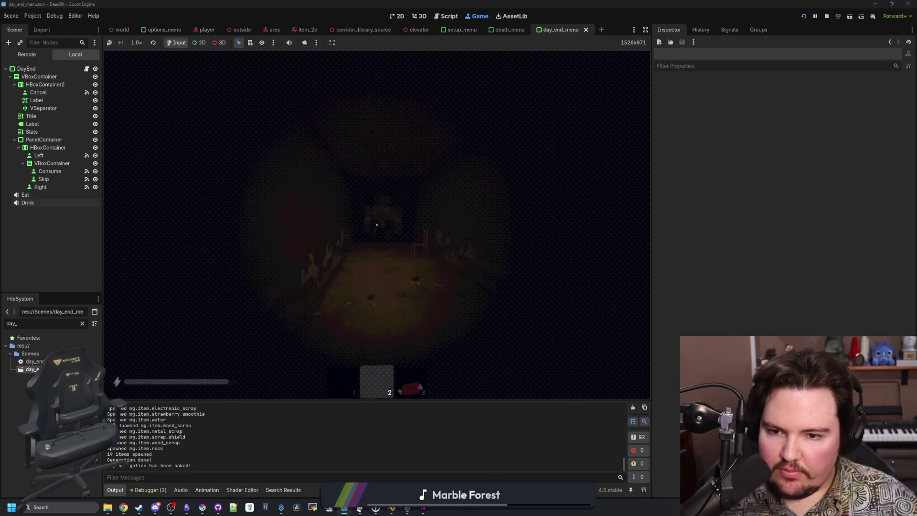
key("shift+w")
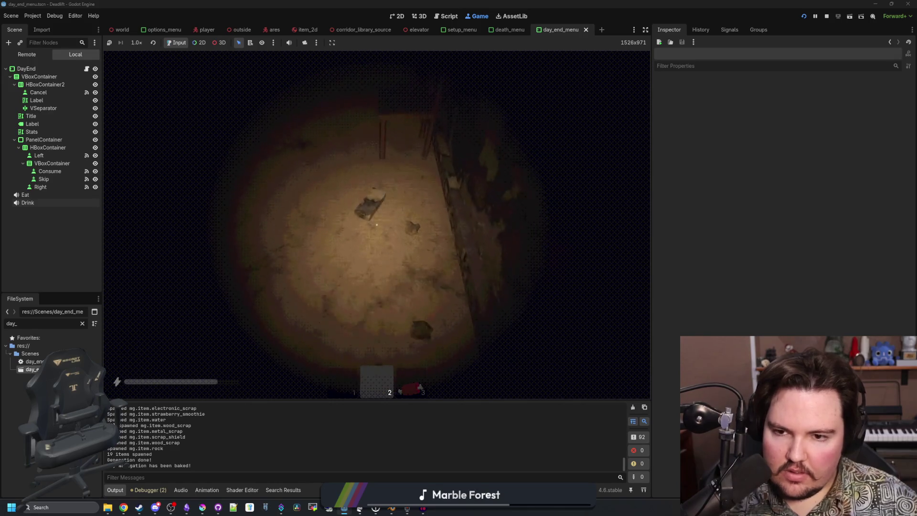
key("shift+w")
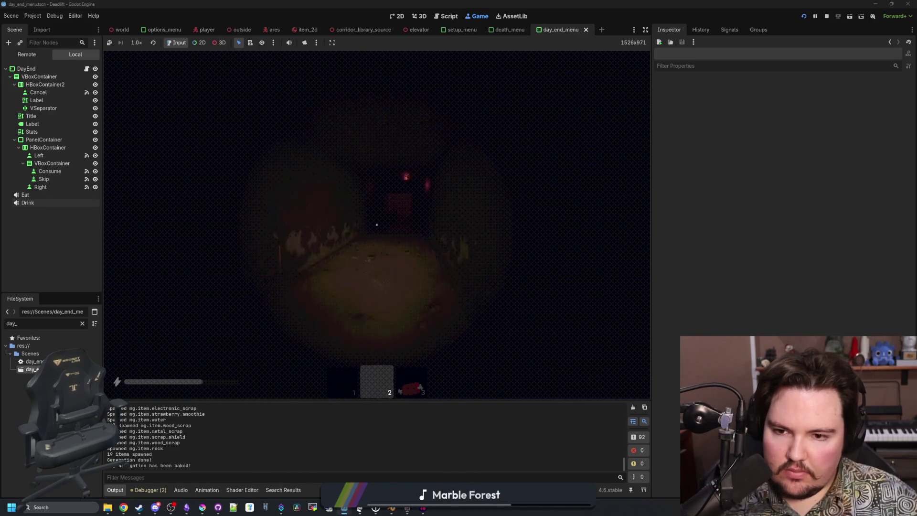
key("shift+w")
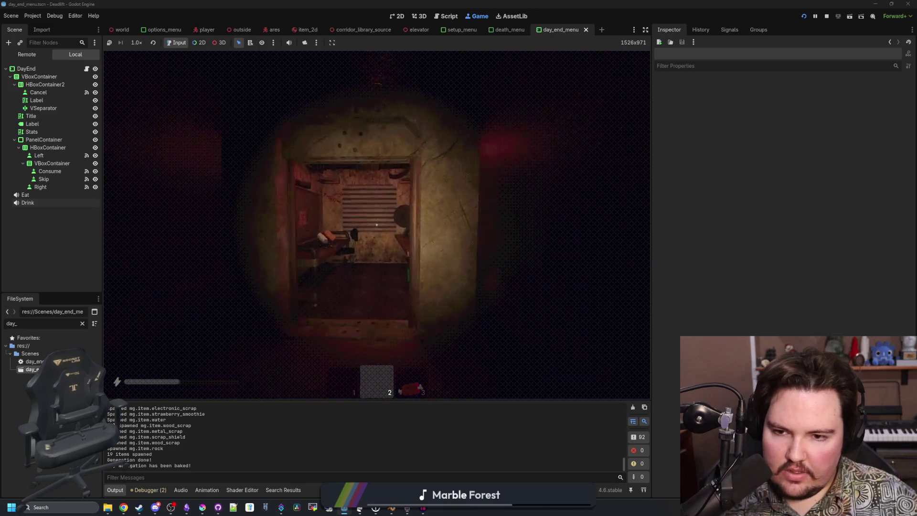
Step: Switch to hotbar slot 3, throw the held red item, and pause the game
key("3")
key("q")
key("Escape")
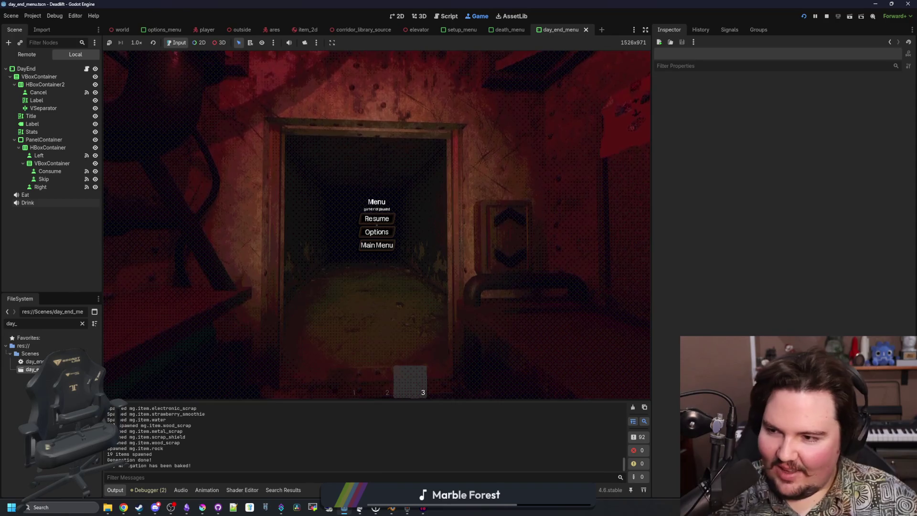
left_click(186, 507)
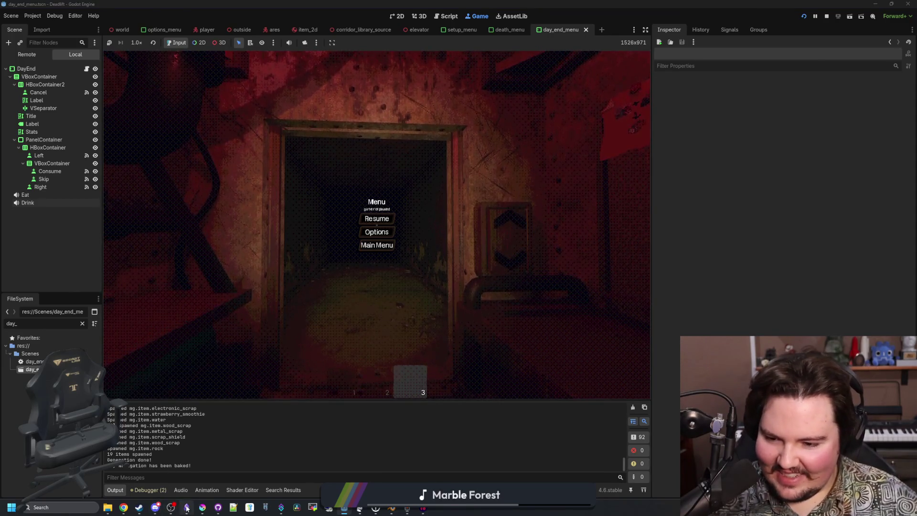
Step: Shift the notes window left and select the 'Added game difficulties' line
left_click_drag(370, 61, 252, 74)
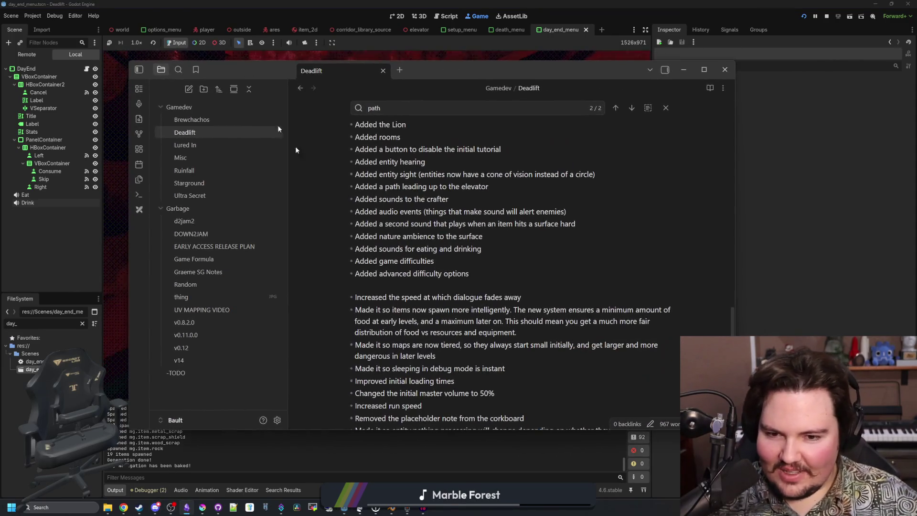
left_click(499, 287)
left_click_drag(478, 264, 346, 262)
left_click(477, 263)
left_click_drag(477, 263, 344, 262)
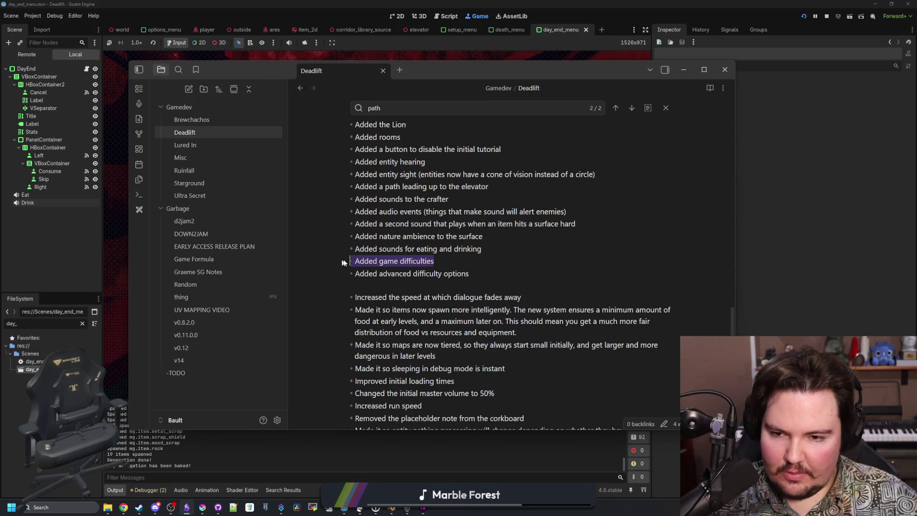
right_click(368, 260)
mouse_move(401, 322)
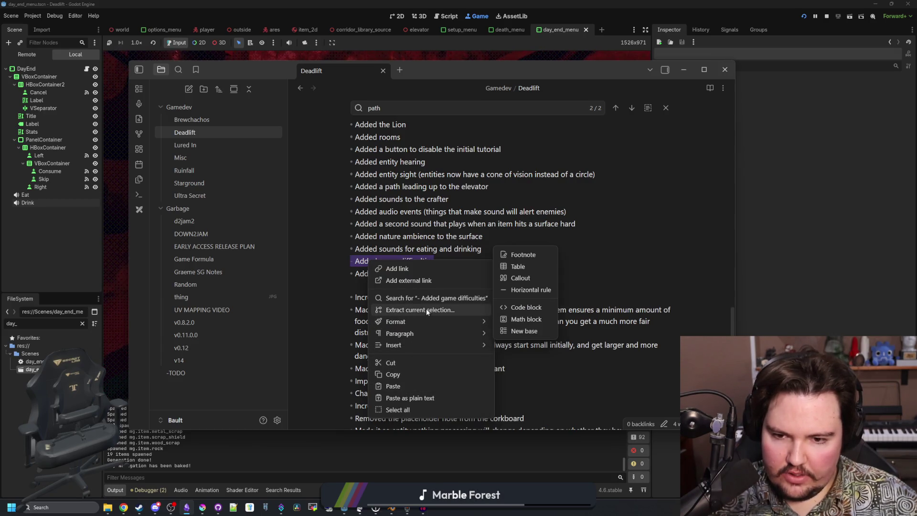
left_click(456, 273)
Step: Apply a yellow highlight to the 'Added game difficulties' changelog line
left_click_drag(444, 258, 356, 261)
right_click(362, 265)
mouse_move(433, 350)
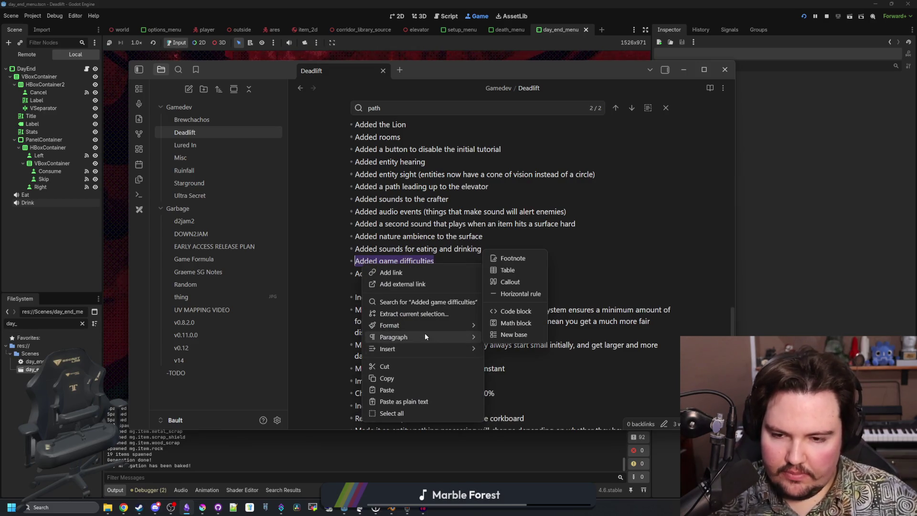
mouse_move(429, 323)
left_click(526, 252)
left_click(510, 265)
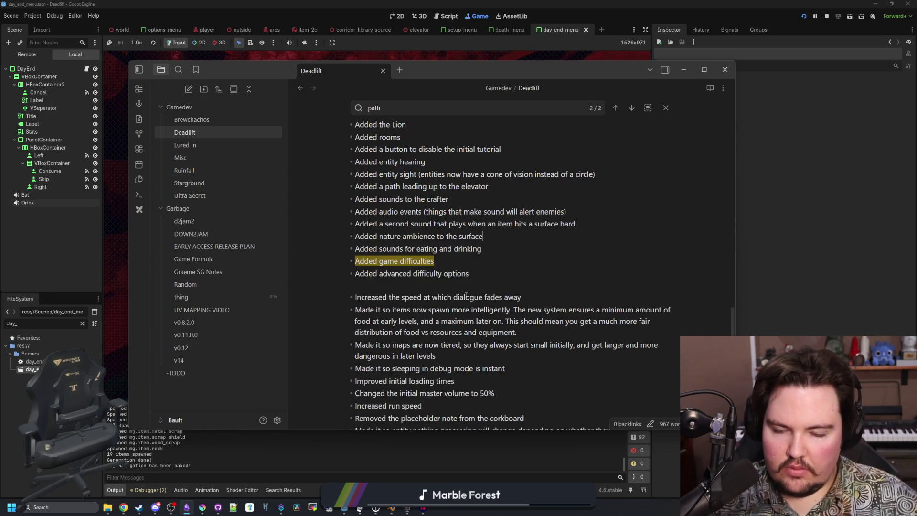
scroll(479, 272, "up", 10)
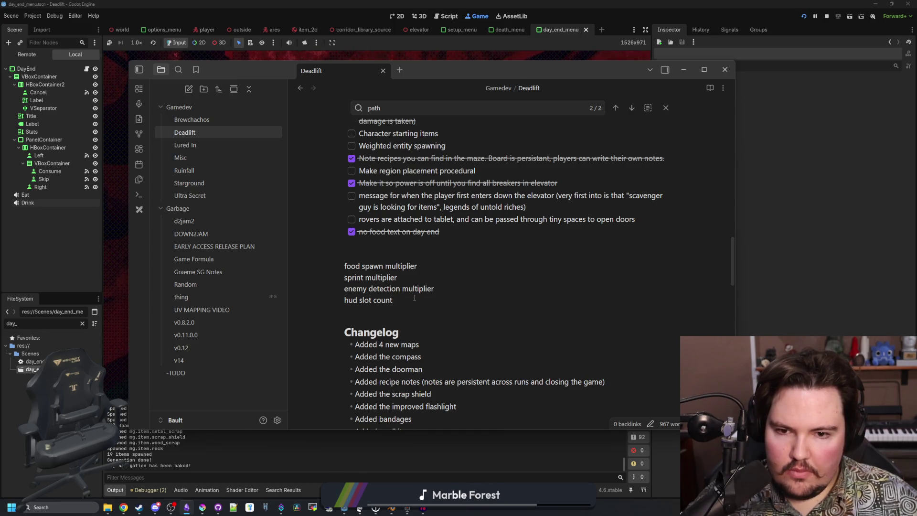
Step: Delete the stray roomy, loop and overgrowth lines from the note
scroll(414, 297, "up", 10)
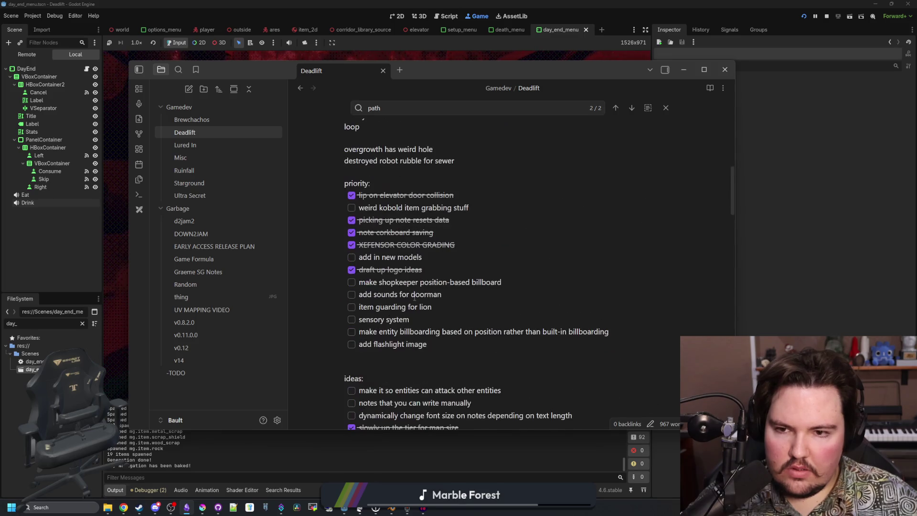
scroll(417, 296, "up", 4)
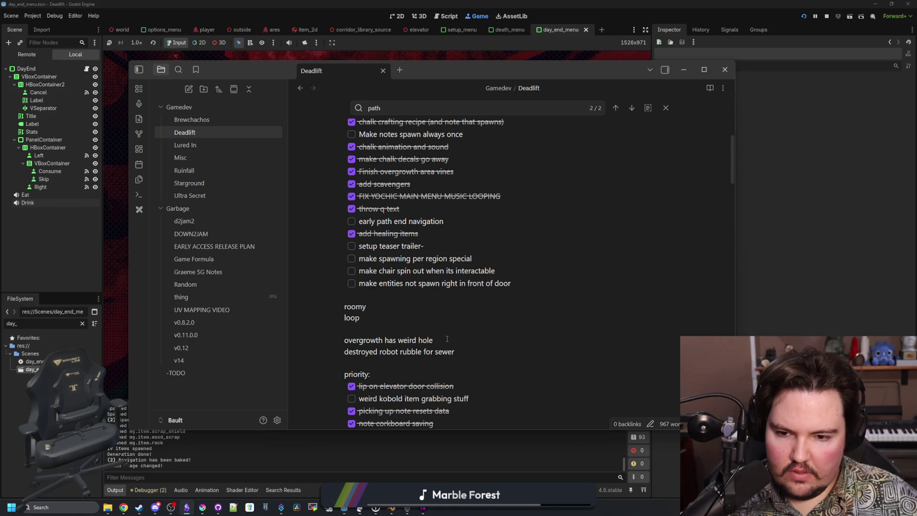
mouse_move(454, 342)
left_mouse_down()
mouse_move(341, 336)
mouse_move(326, 322)
mouse_move(328, 308)
left_mouse_up()
key("BackSpace")
key("BackSpace")
Step: Check off 'make entities not spawn right in front of door' and 'Make notes spawn always once'
left_click(352, 284)
scroll(368, 320, "up", 1)
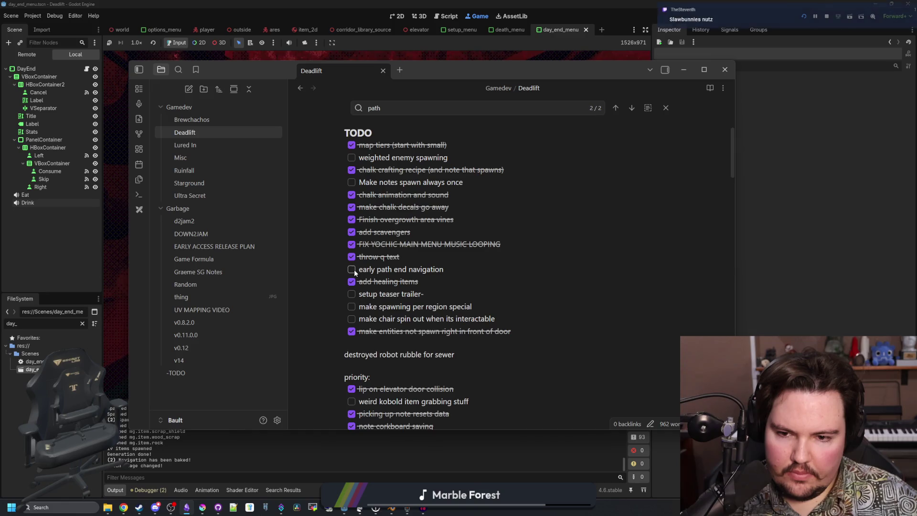
scroll(355, 231, "up", 1)
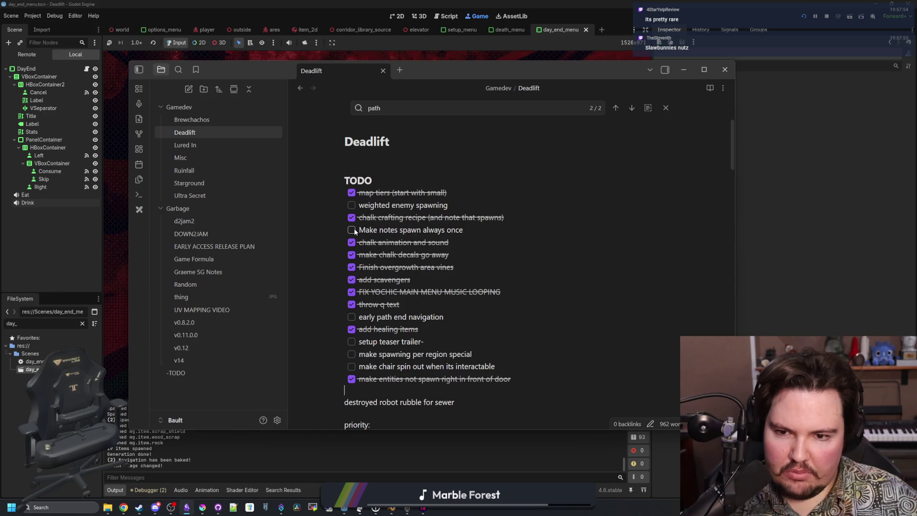
left_click(352, 229)
left_click_drag(470, 233, 356, 230)
left_click(376, 221)
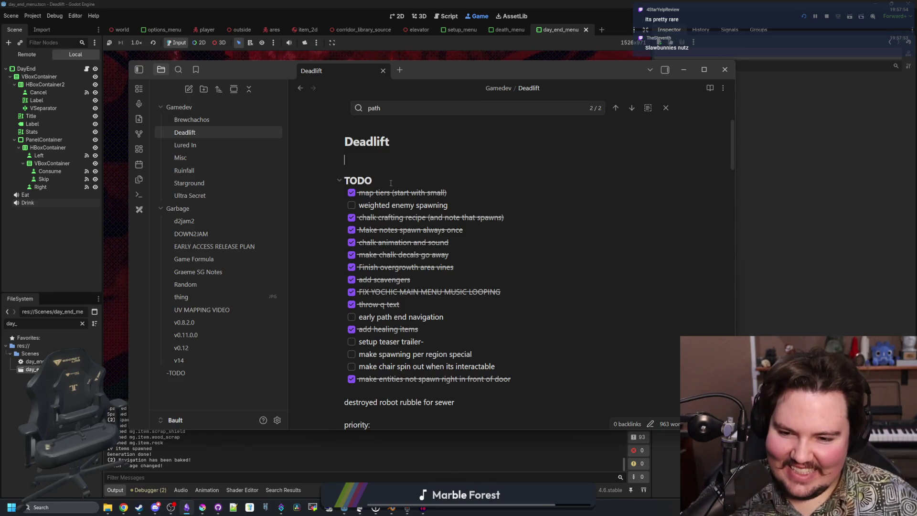
Step: Check off the sensory system and entity billboarding tasks, then return to Godot
scroll(390, 183, "down", 6)
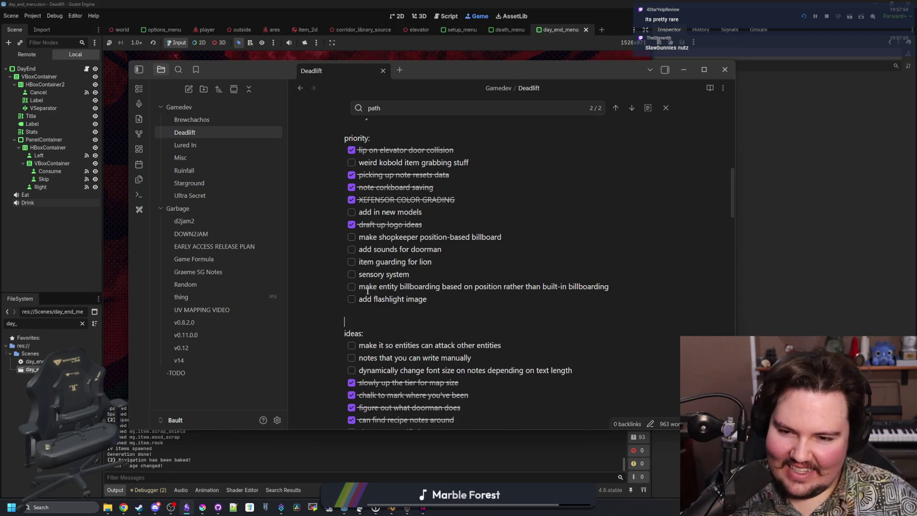
left_click(352, 274)
left_click(351, 287)
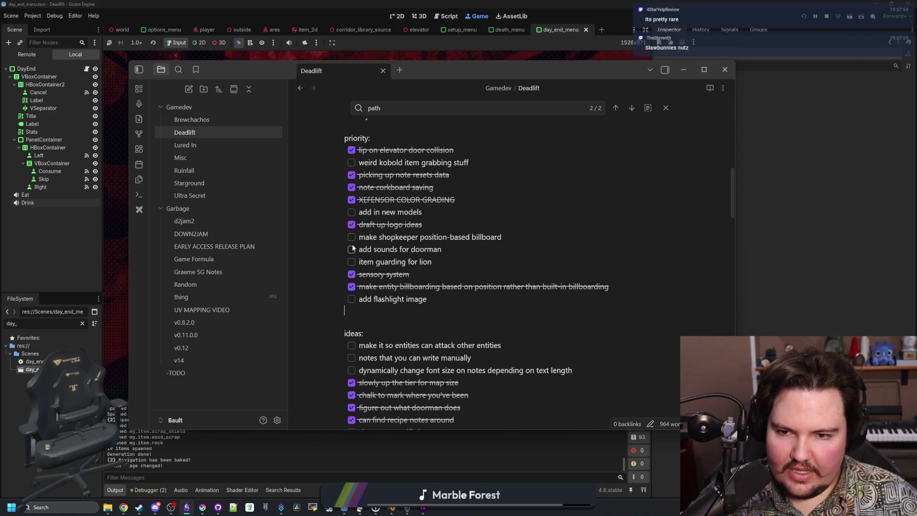
scroll(353, 249, "down", 2)
scroll(358, 244, "up", 2)
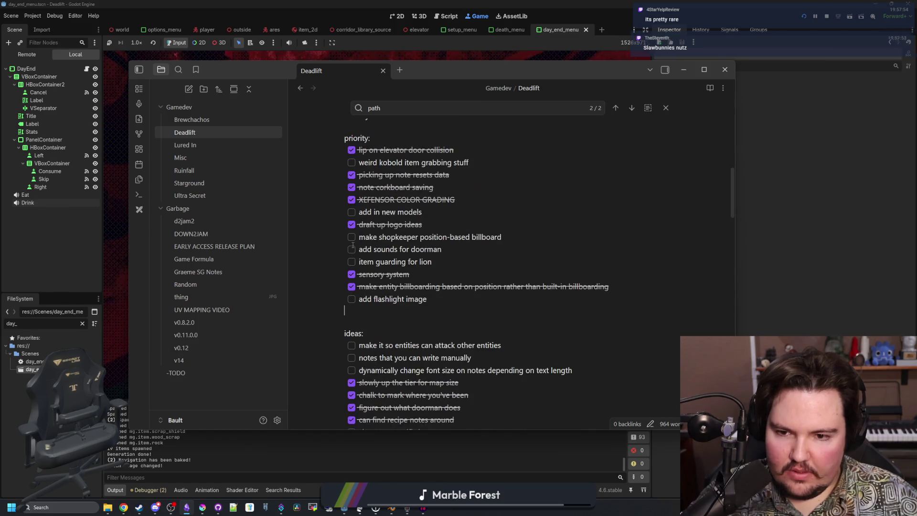
scroll(363, 241, "down", 2)
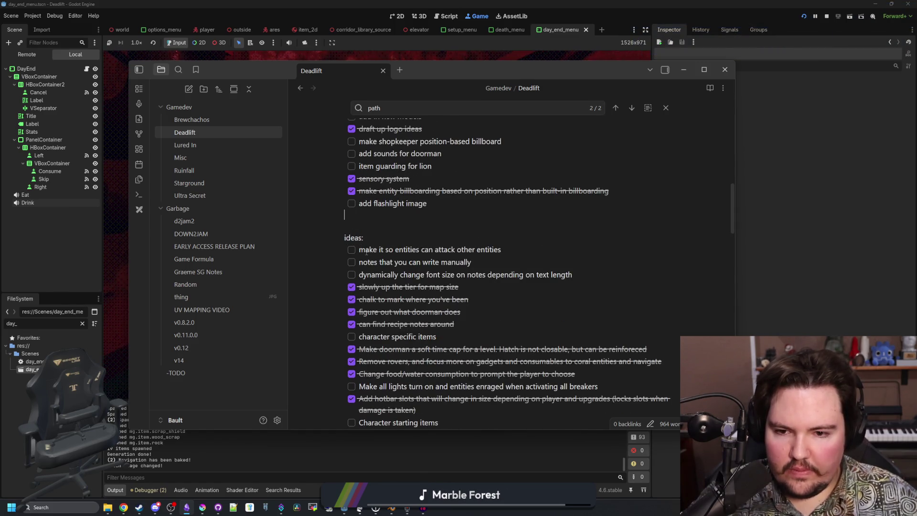
scroll(357, 251, "down", 5)
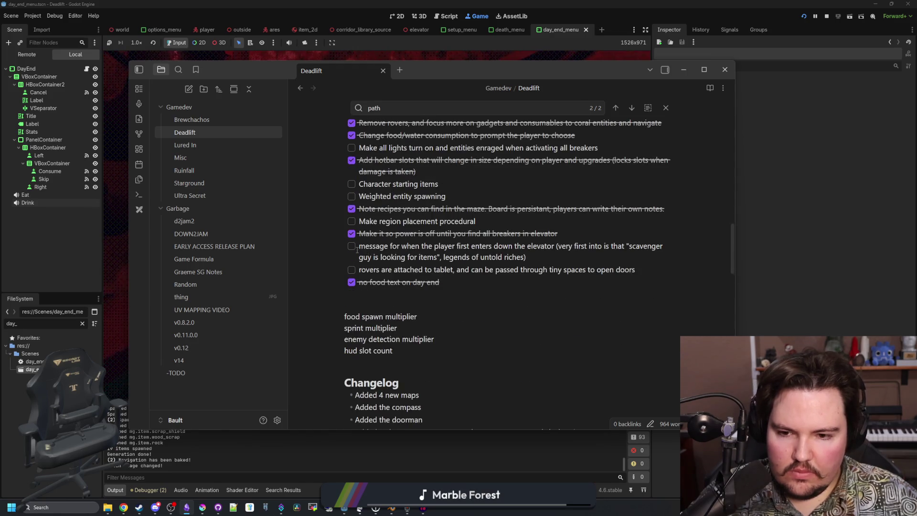
scroll(357, 250, "down", 5)
scroll(356, 249, "down", 6)
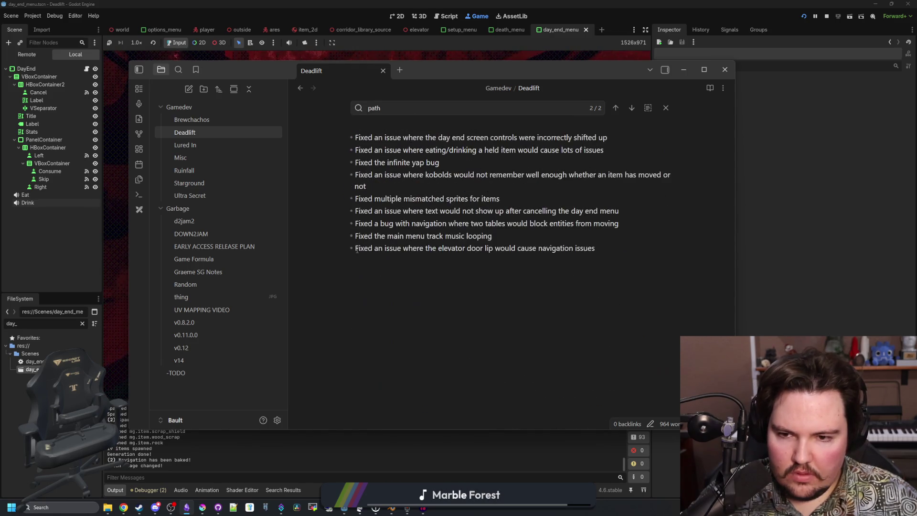
scroll(413, 267, "up", 5)
left_click(766, 282)
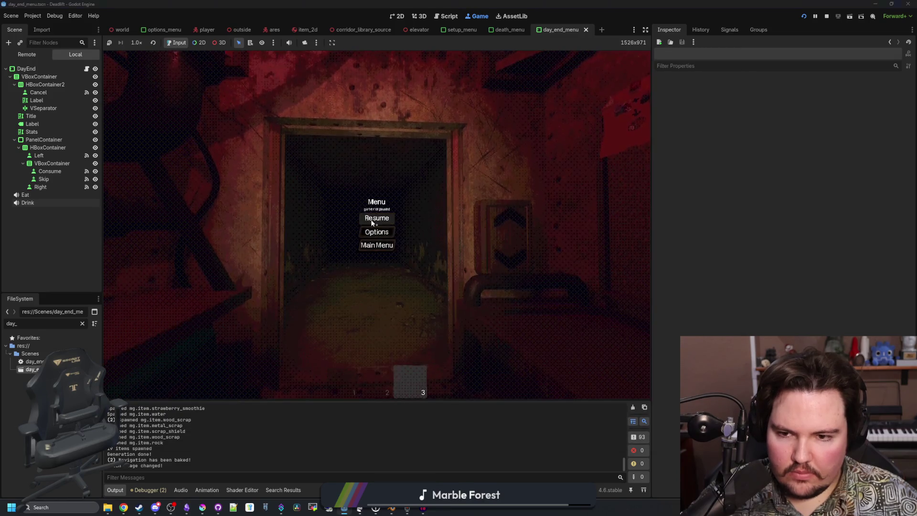
Step: Resume the game, enter the dark room, and pick up two items into the hotbar
left_click(377, 217)
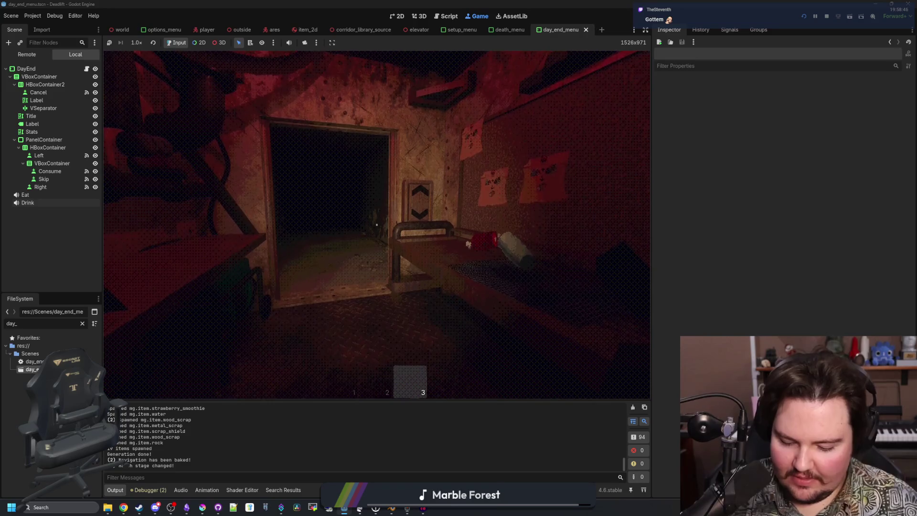
key("w")
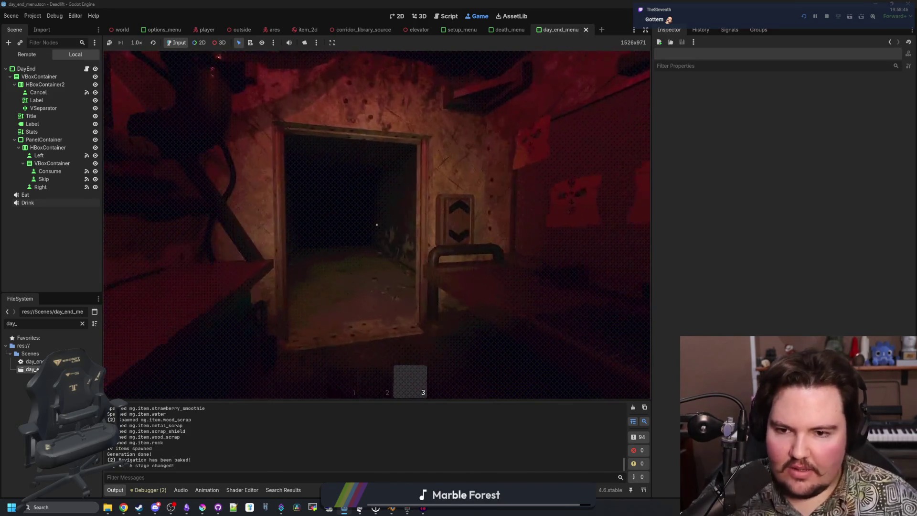
key("w")
scroll(376, 224, "up", 2)
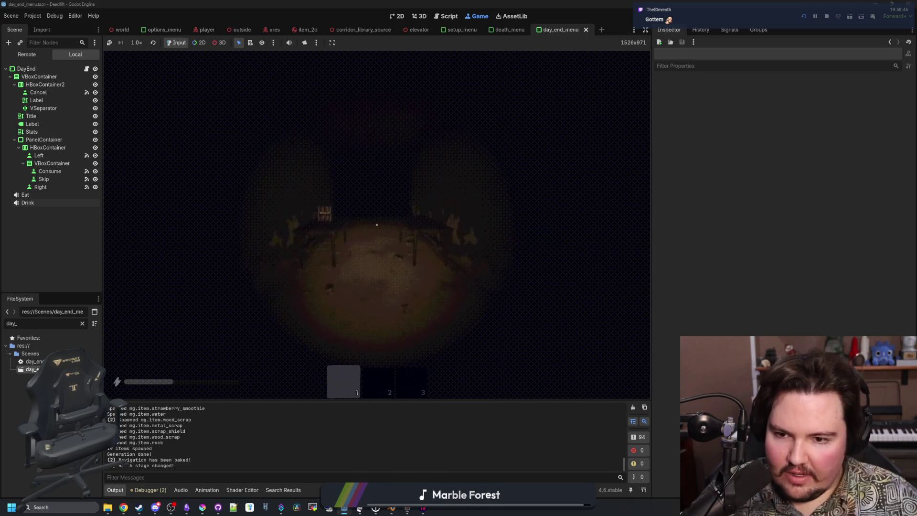
key("e")
scroll(376, 225, "down", 1)
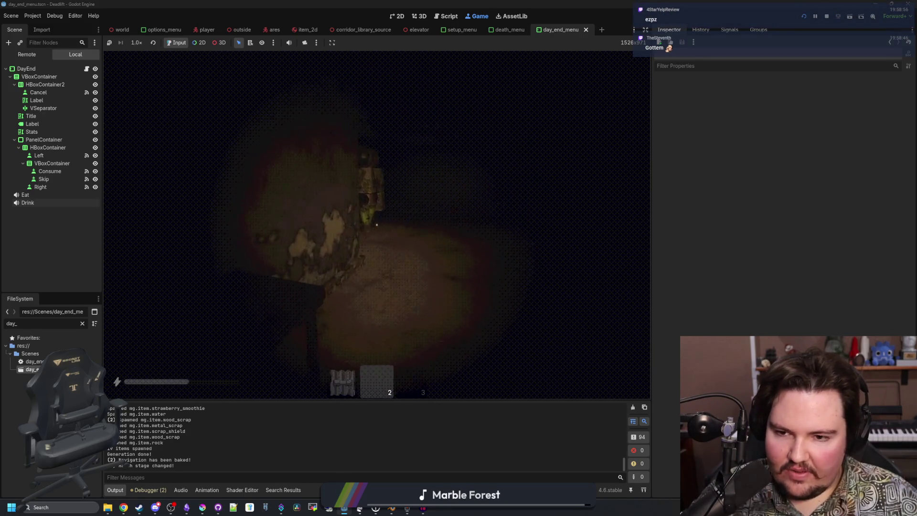
mouse_move(376, 225)
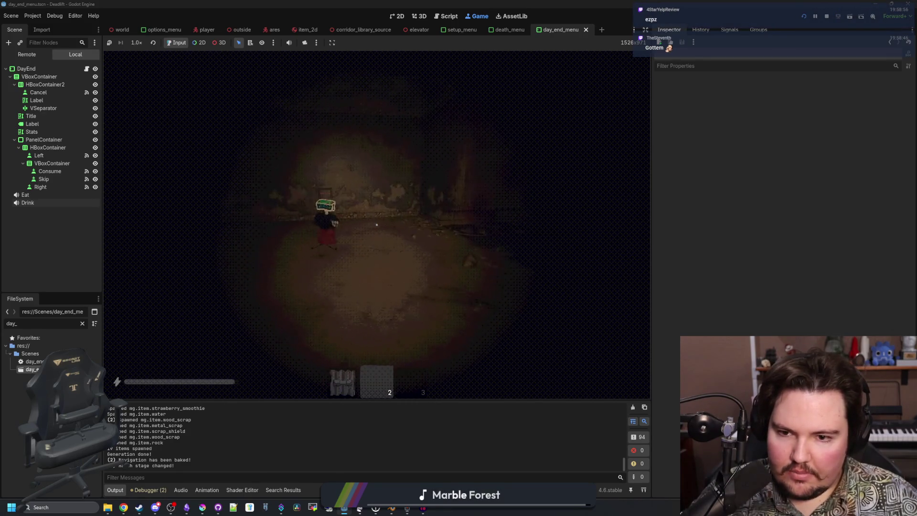
key("e")
scroll(376, 224, "down", 1)
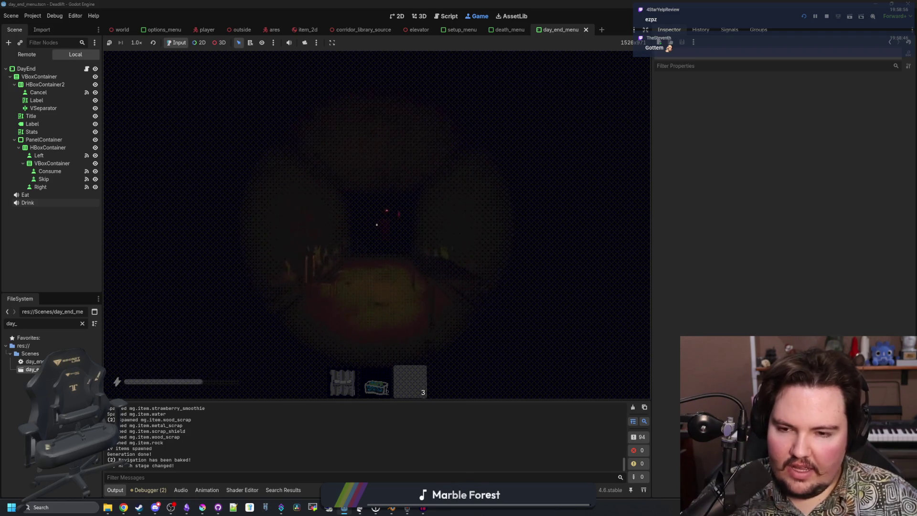
Step: Sprint to the fuse box room, out through the elevator doorway, and pause
key("shift+w")
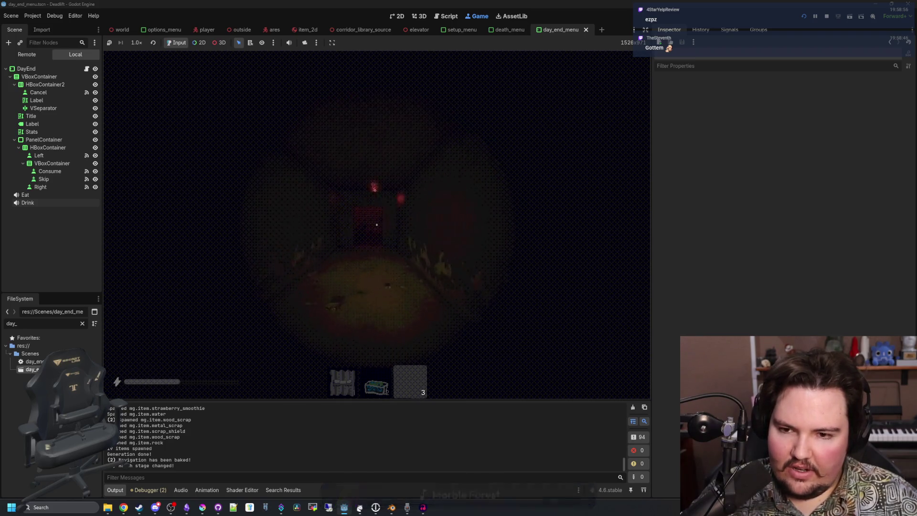
key("w")
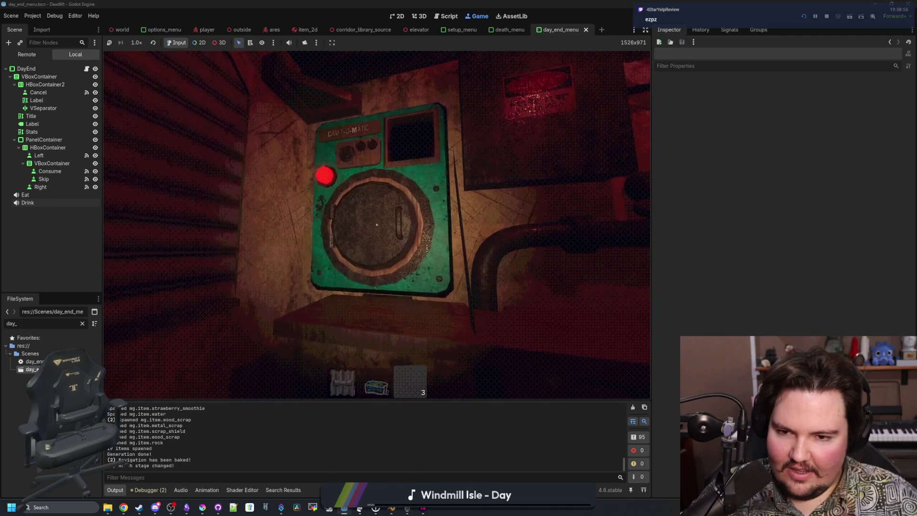
key("shift+w")
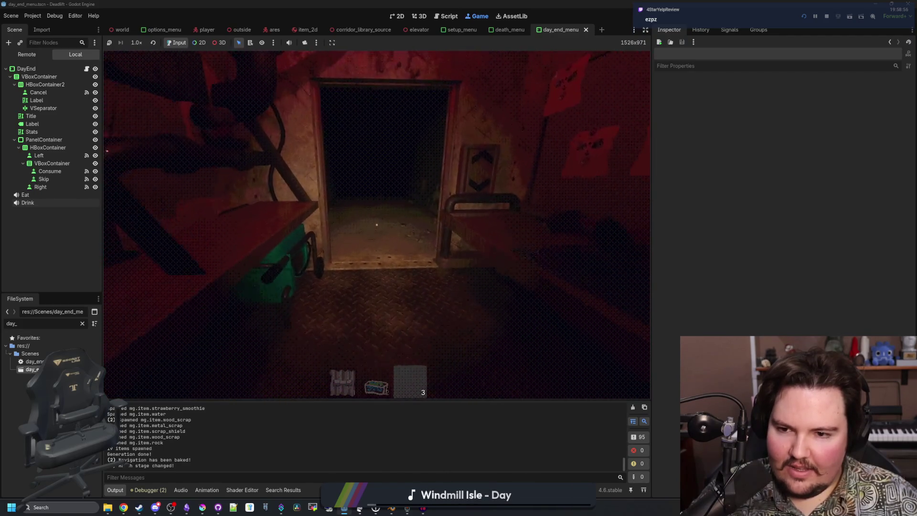
key("shift+w")
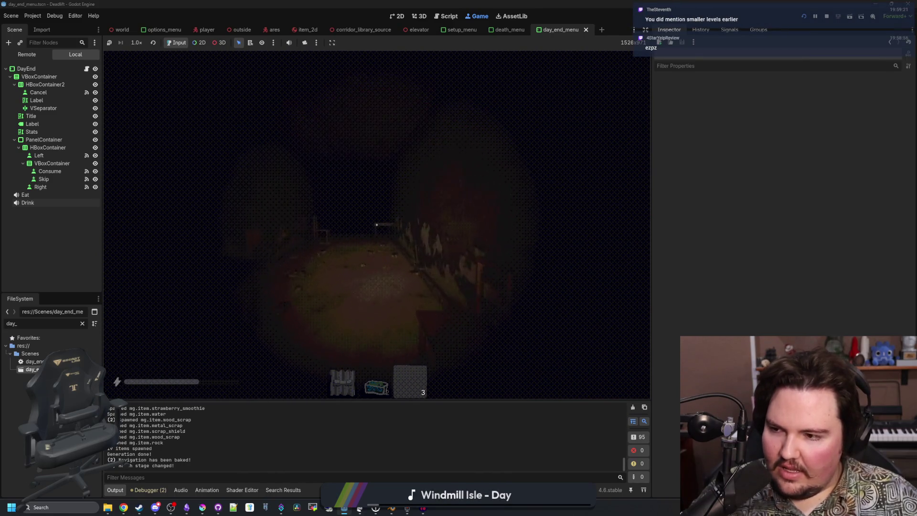
key("Escape")
left_click(186, 507)
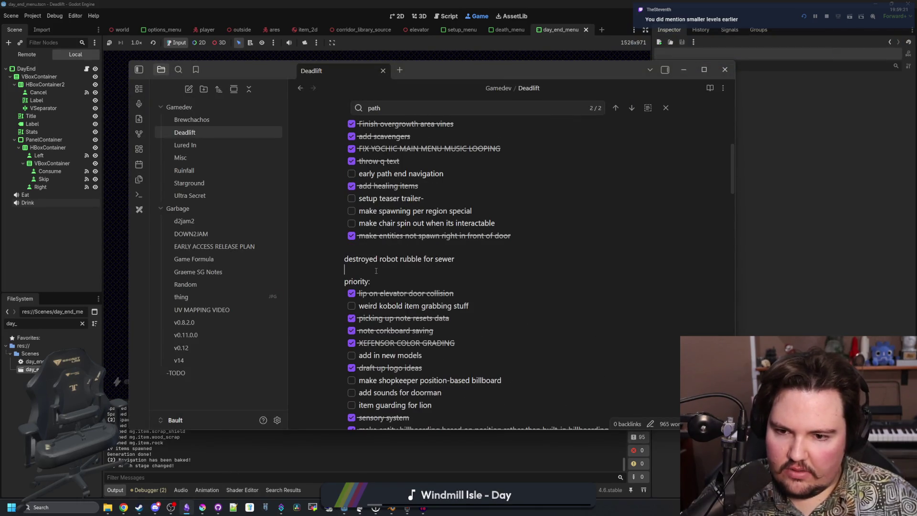
Step: Add 'make initial levels smaller' under the sewer rubble line and move the notes window down
type("make initial levels smaller")
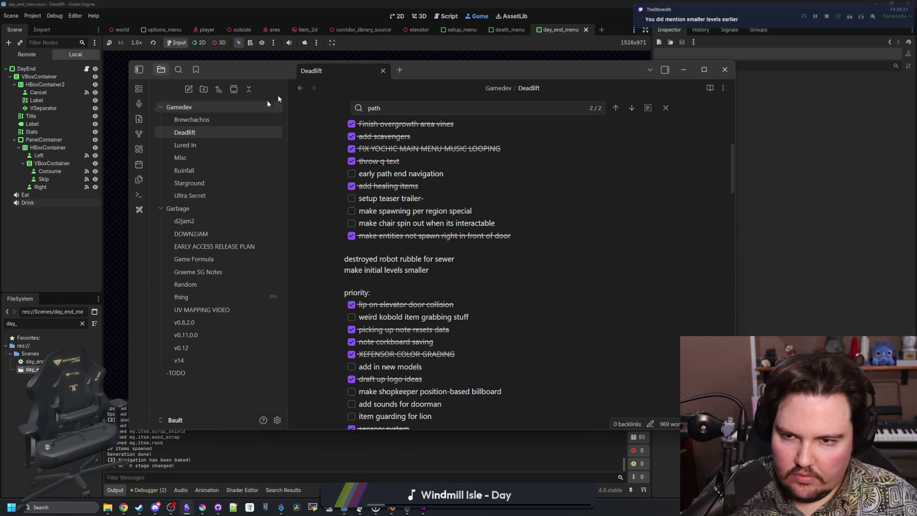
left_click_drag(483, 77, 473, 175)
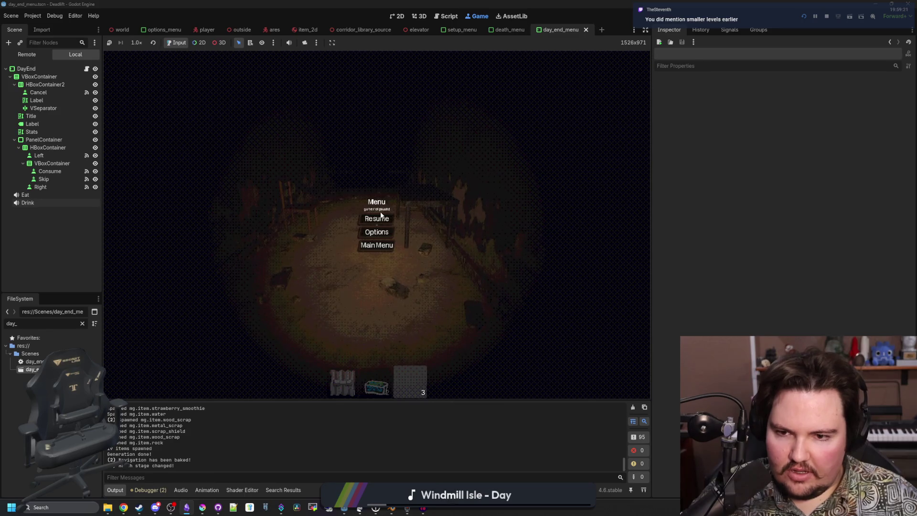
Step: Resume play, roam the dark rooms, and switch on F3 debug mode with full lighting
left_click(381, 218)
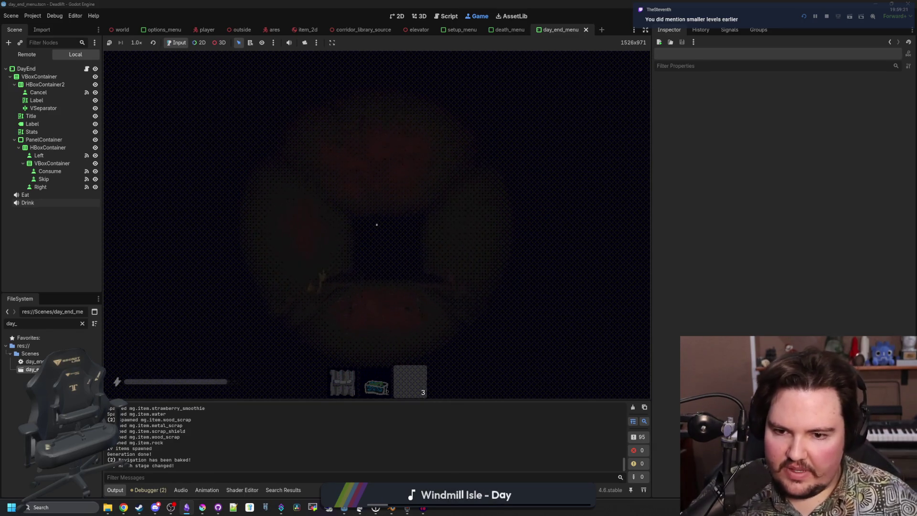
key("w")
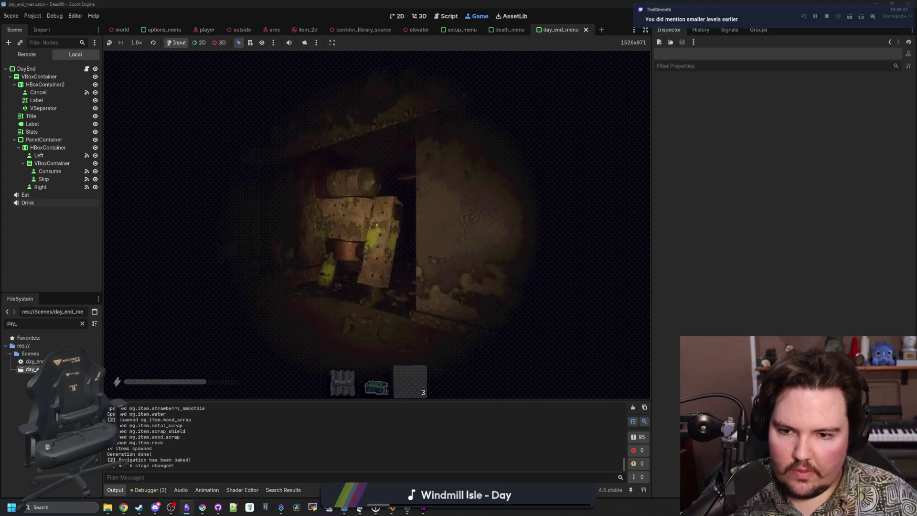
key("w")
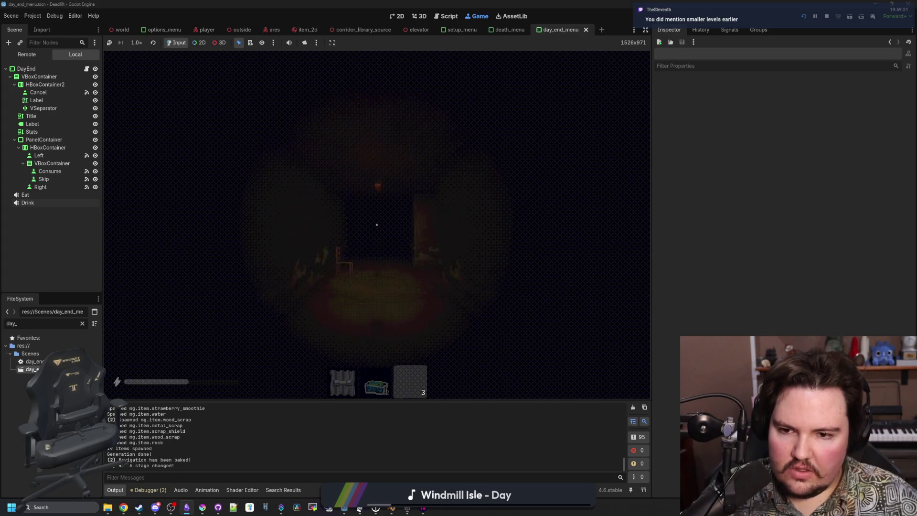
key("w")
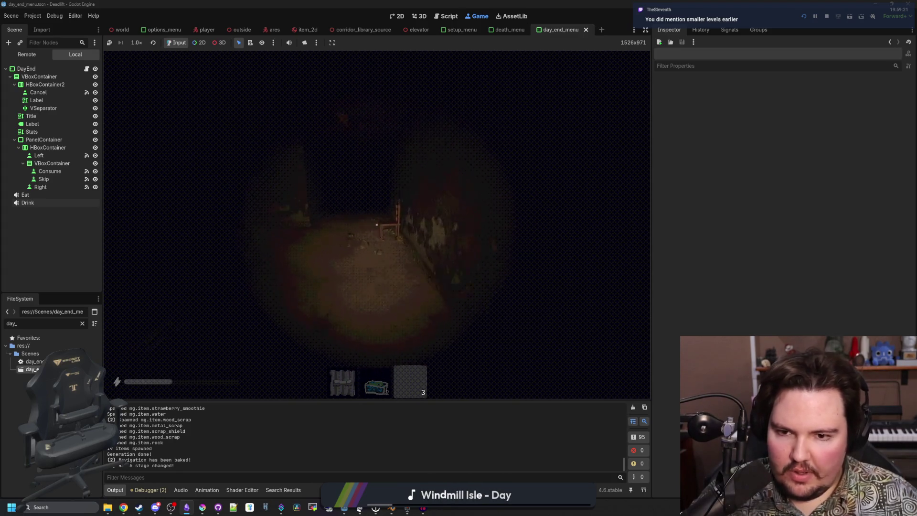
key("w")
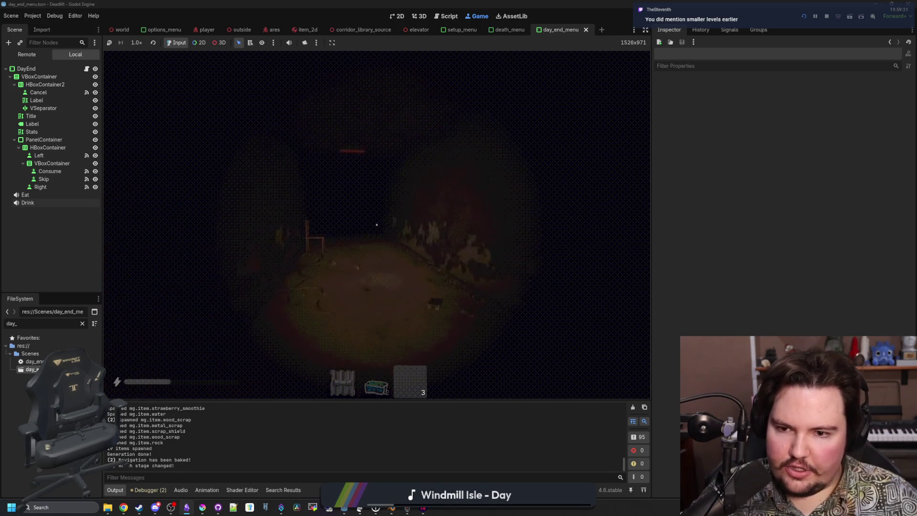
key("w")
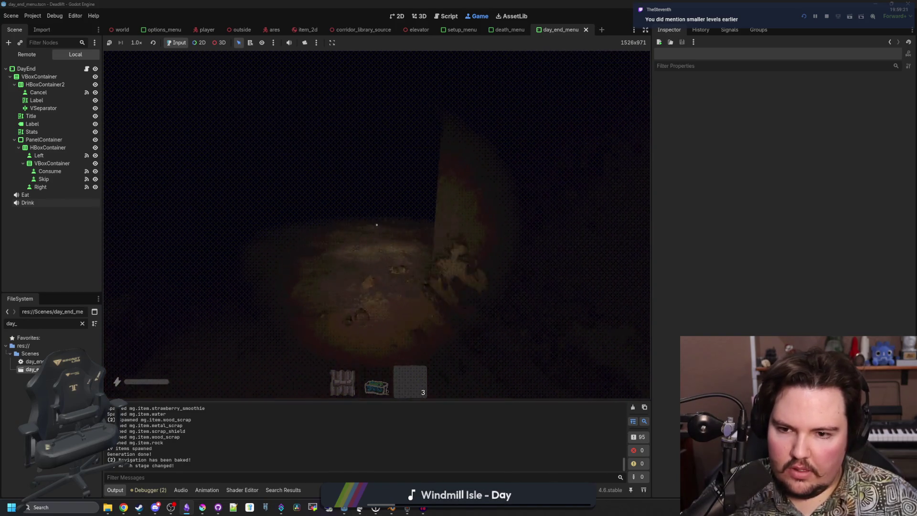
key("w")
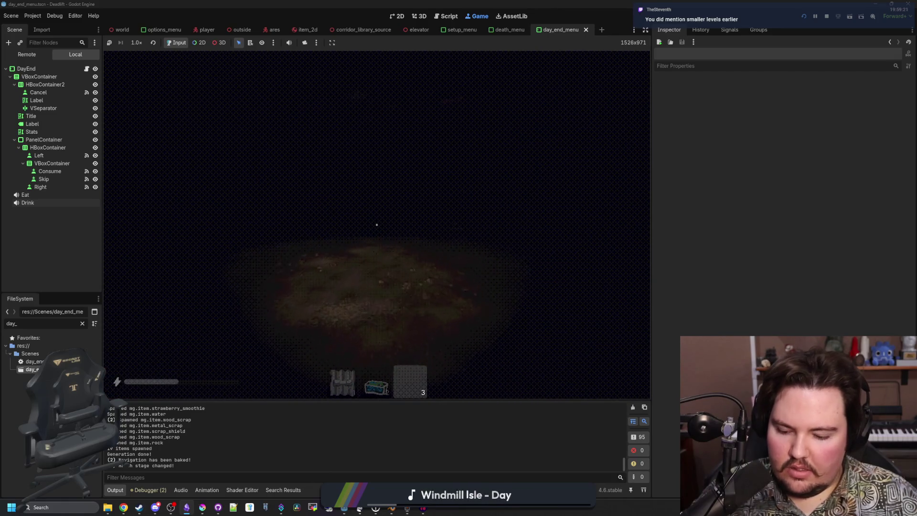
key("F3")
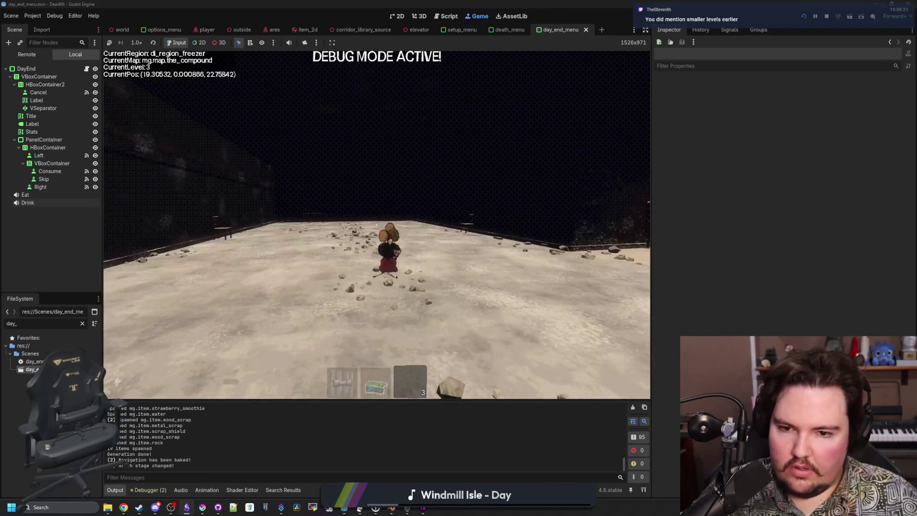
Step: Walk from the freezer floor into the breakroom and back along the corridor
key("w")
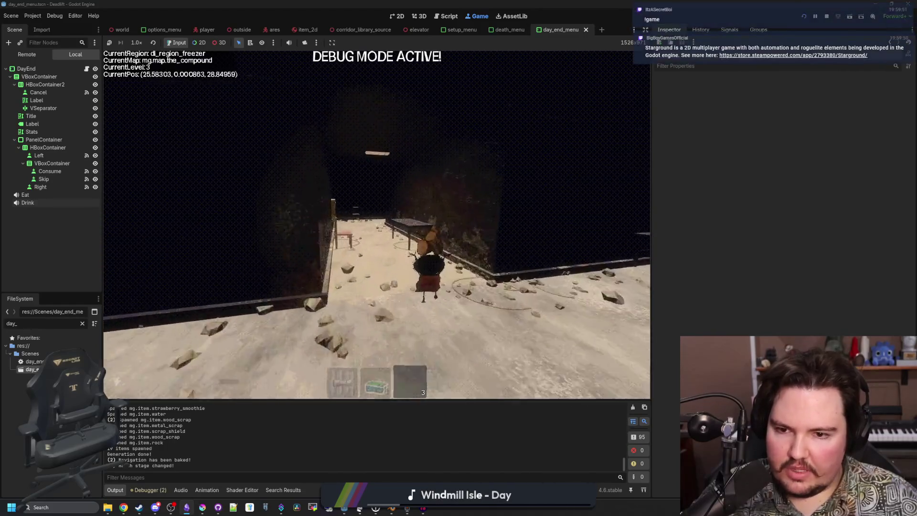
key("w")
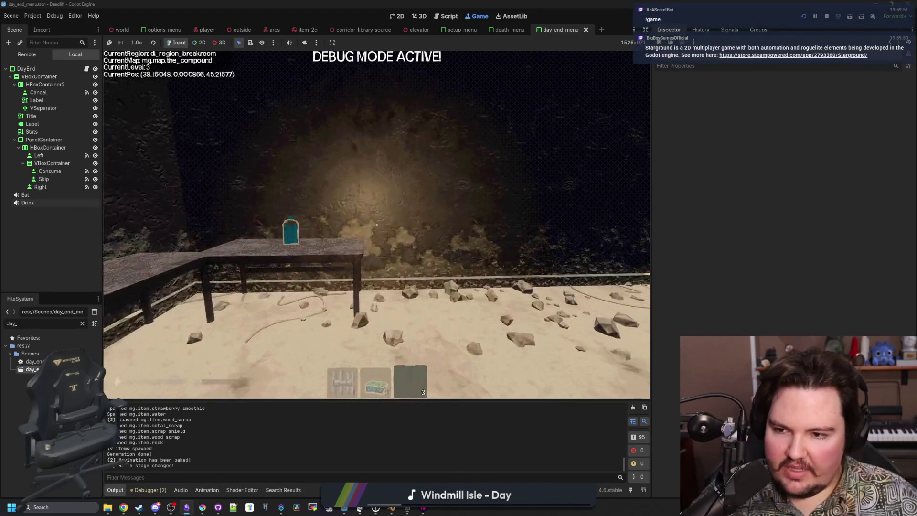
key("w")
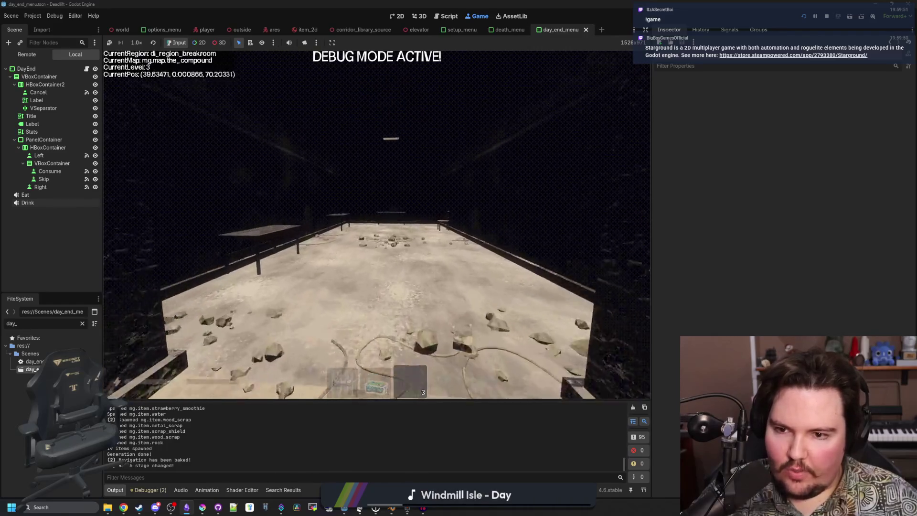
key("w")
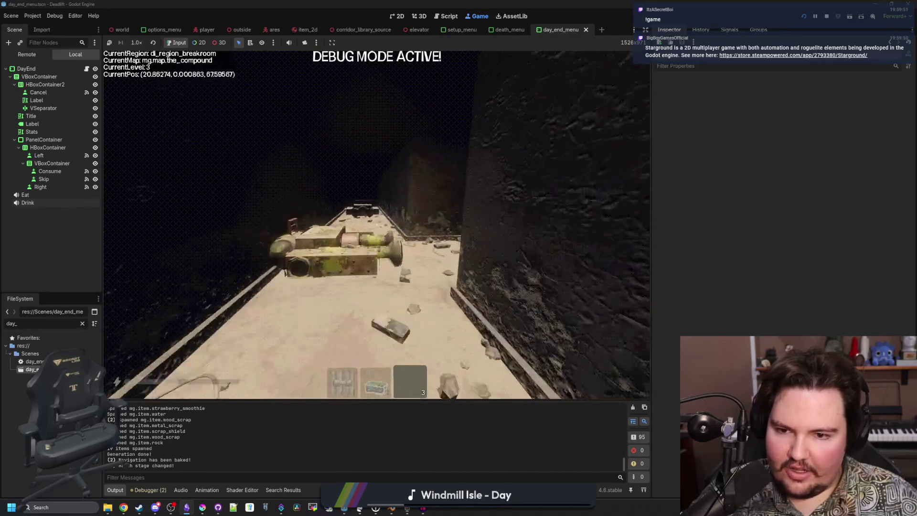
key("w")
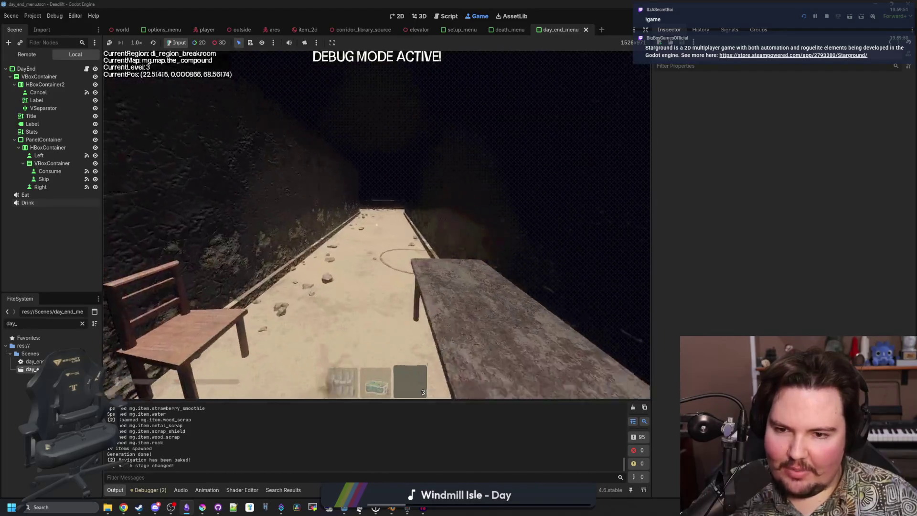
key("d")
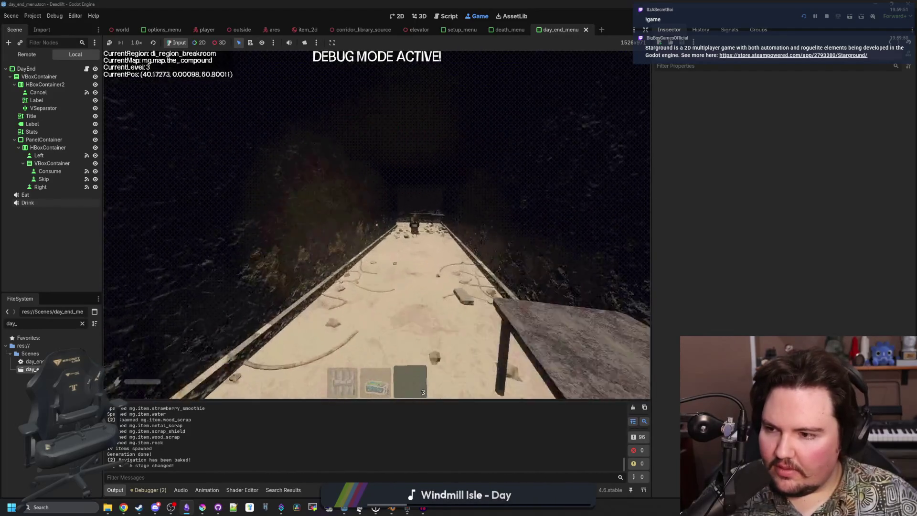
key("w")
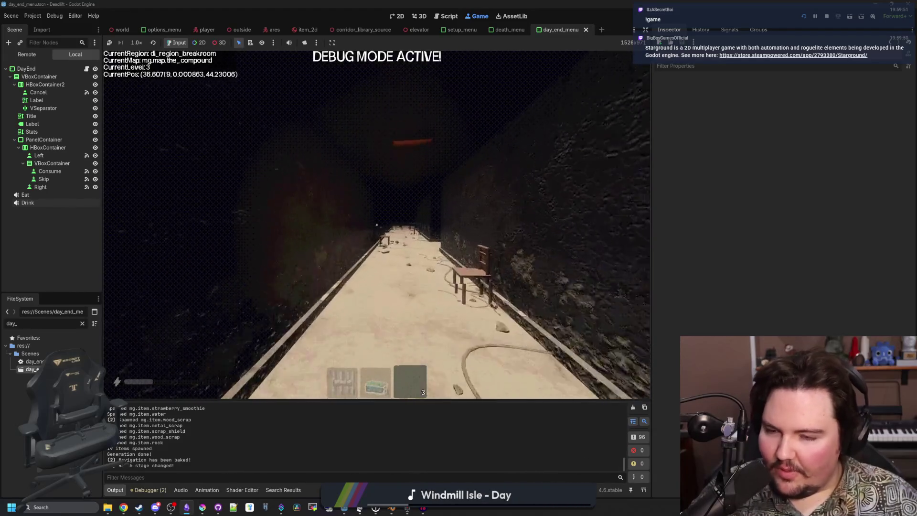
key("w")
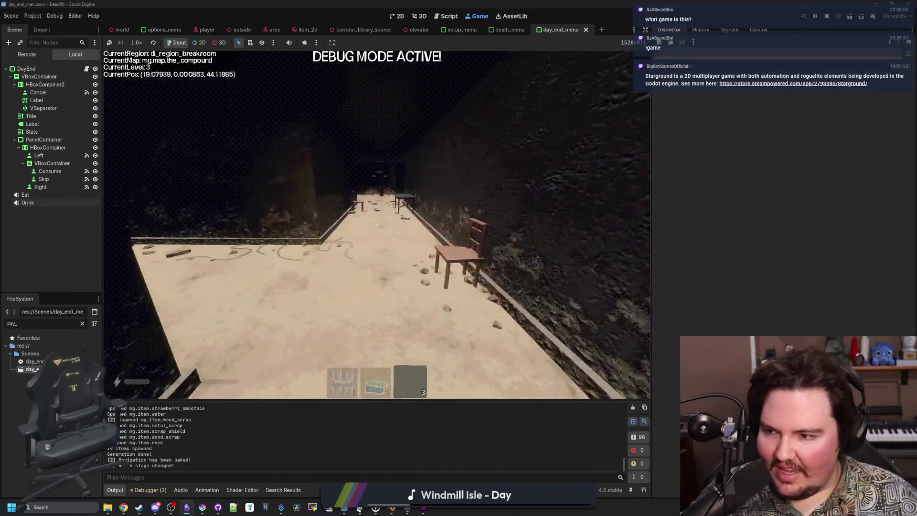
key("w")
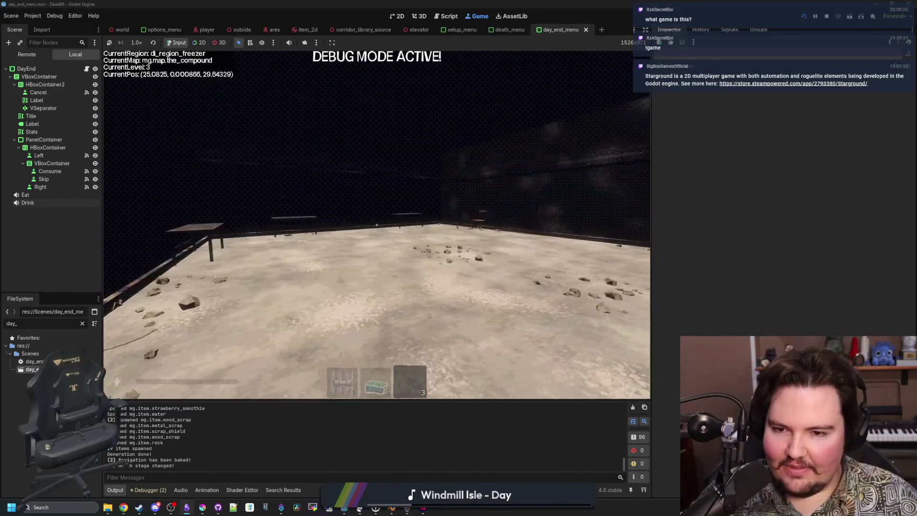
key("w")
key("w")
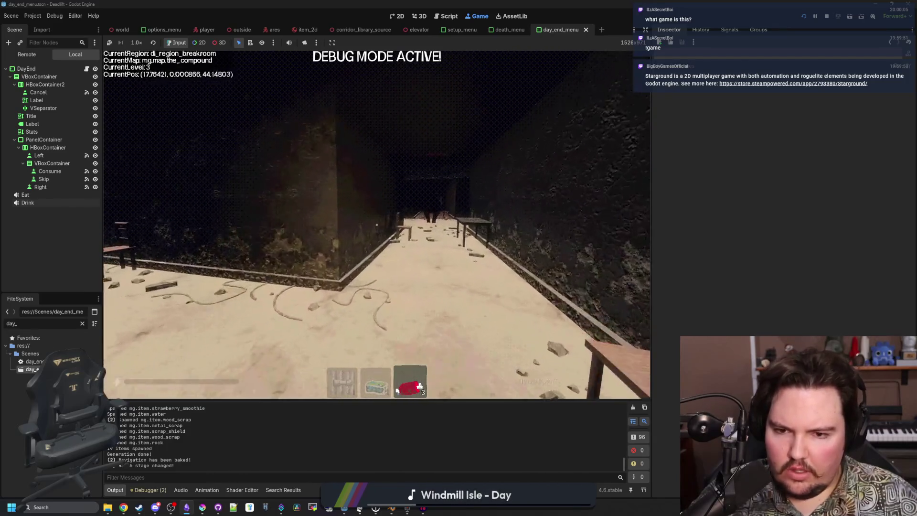
Step: Cross the breakroom, switch to hotbar slot 2, and head down the corridor to the elevator door
key("w")
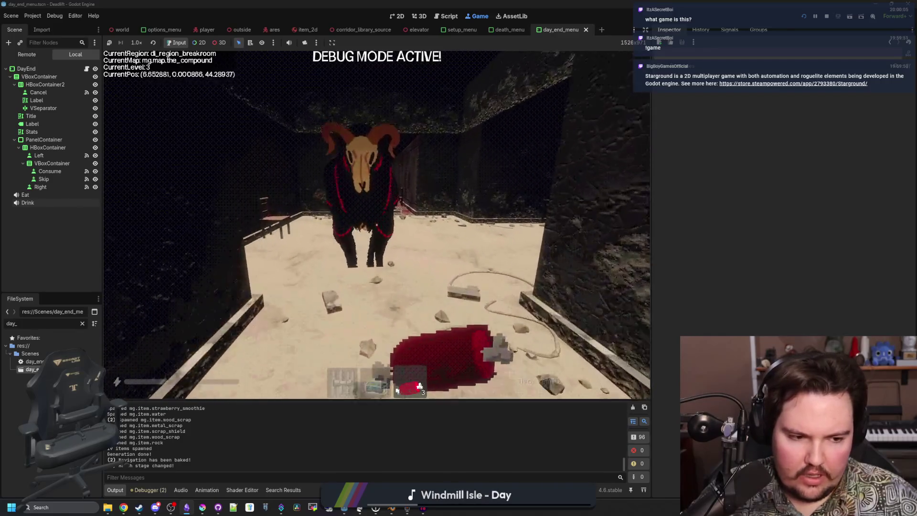
key("w")
key("2")
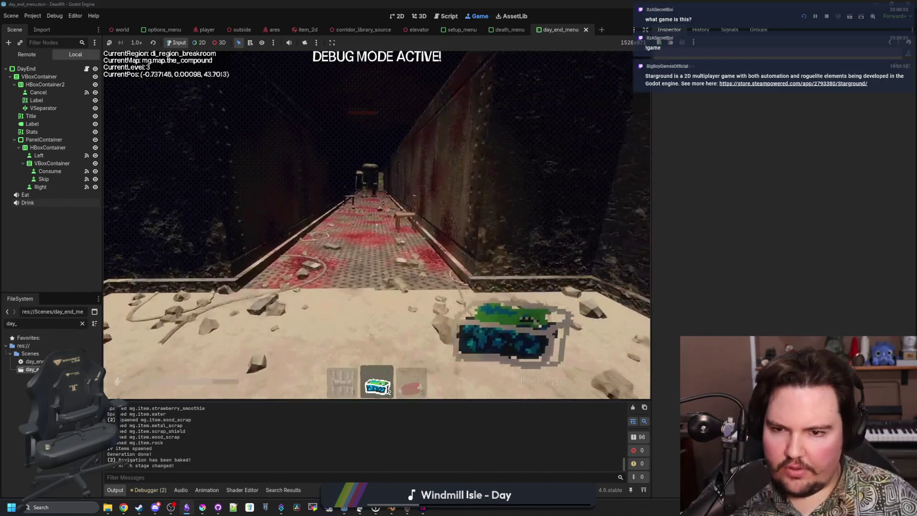
key("w")
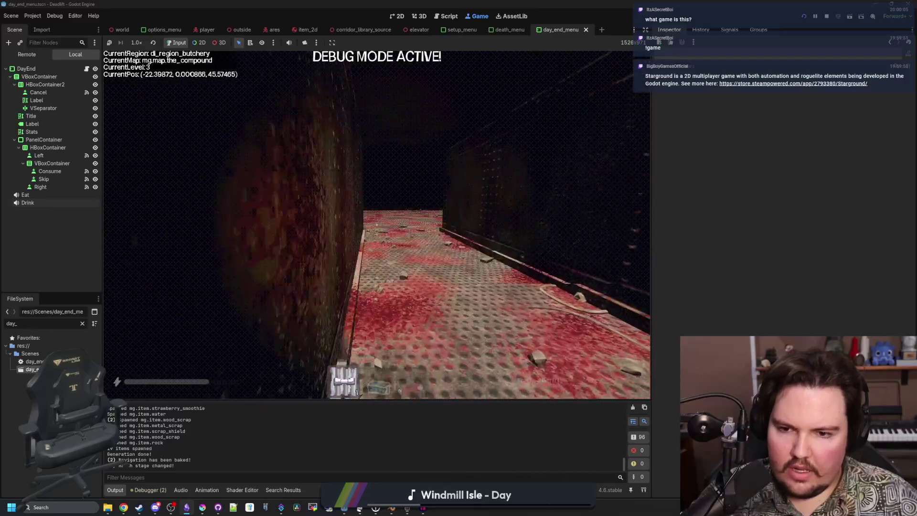
key("w")
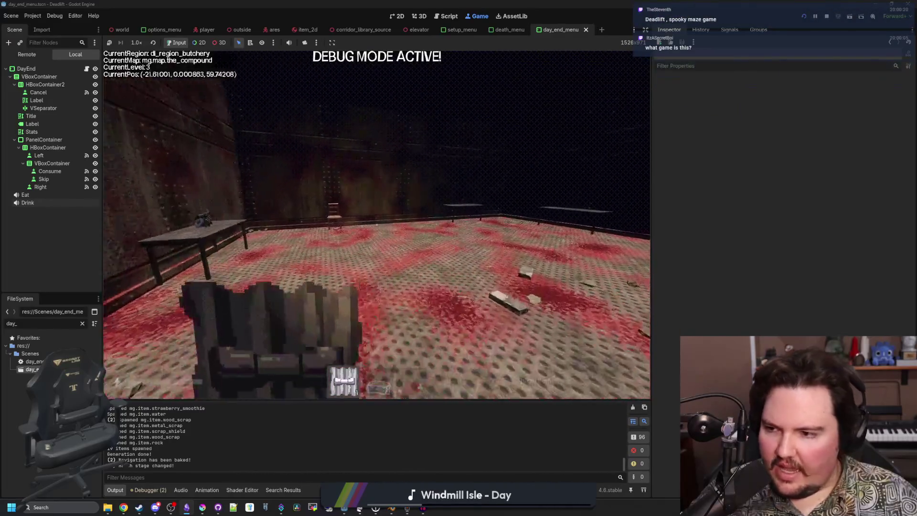
key("w")
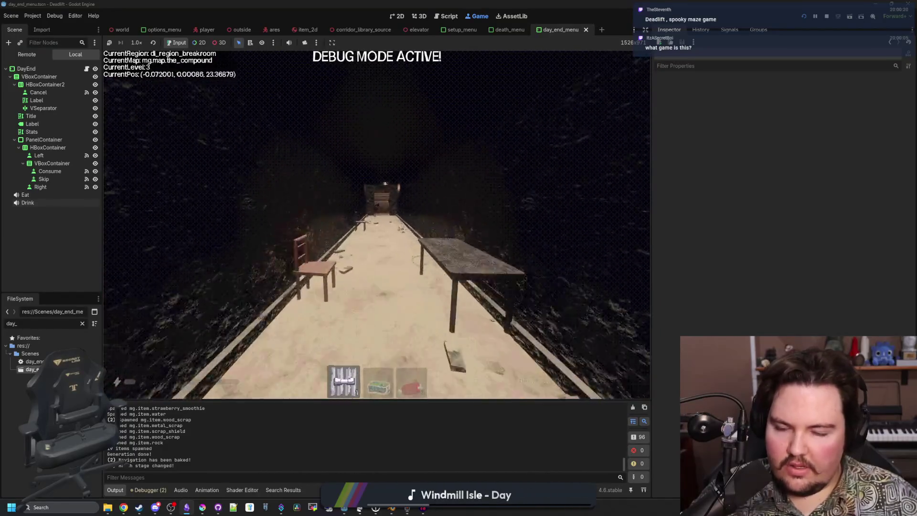
key("w")
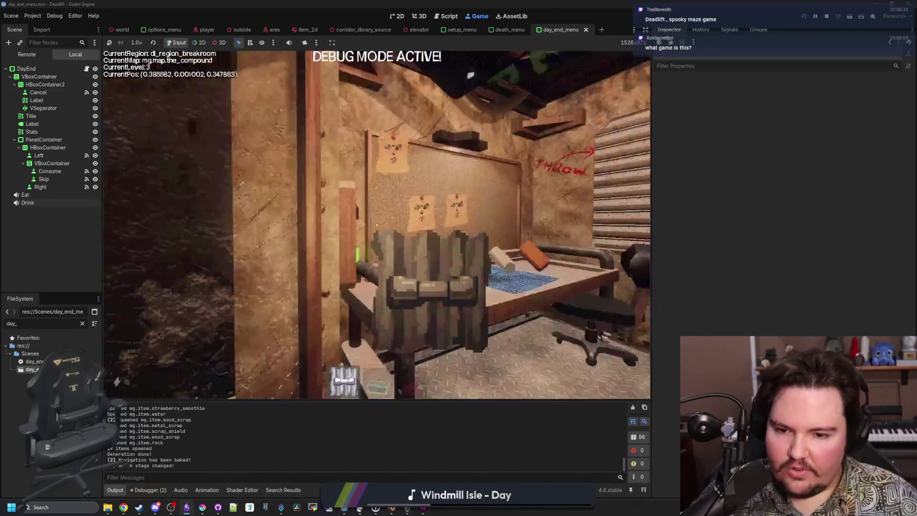
Step: Drop the carried planks by the elevator table, then walk back toward the breakroom
key("w")
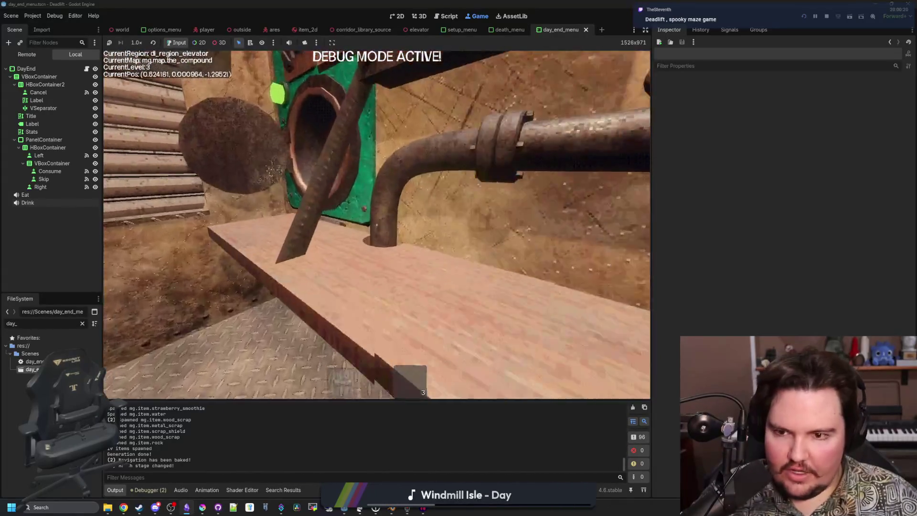
key("w")
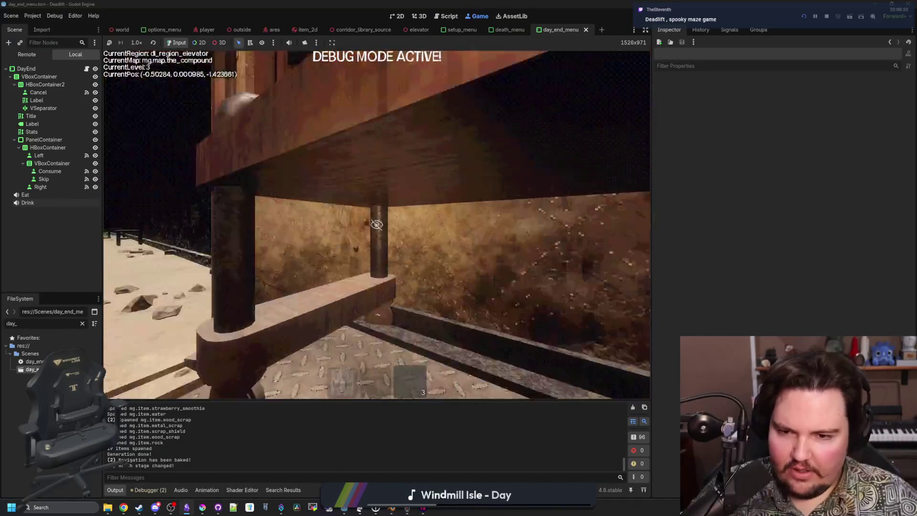
key("a")
key("d")
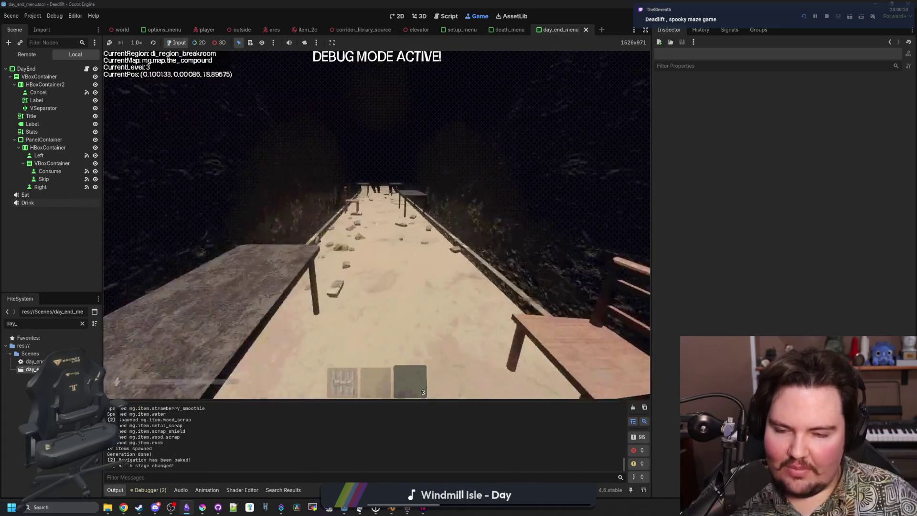
key("w")
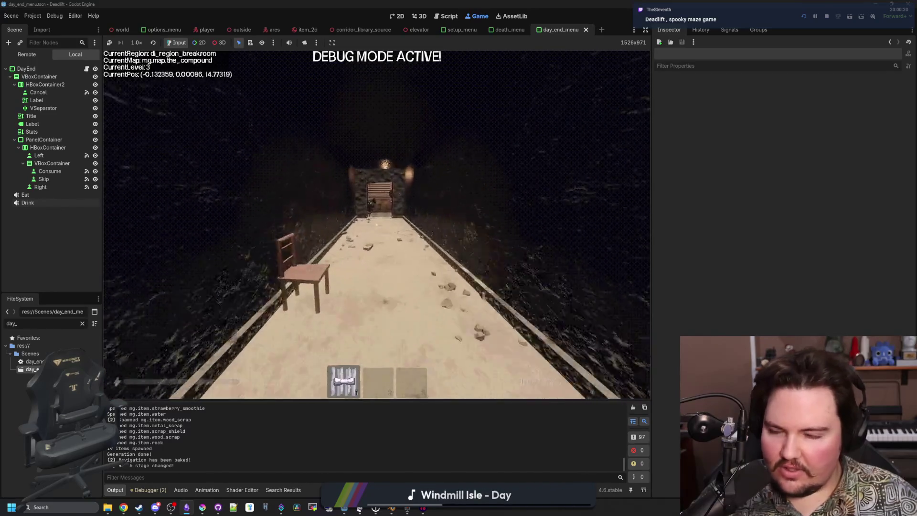
key("w")
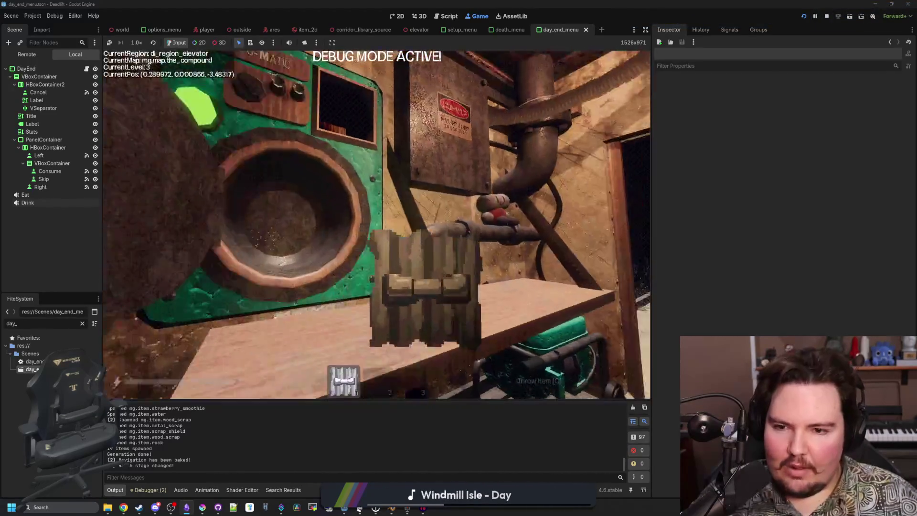
Step: Leave the planks in the elevator and walk through the bloody butchery corridor
key("w")
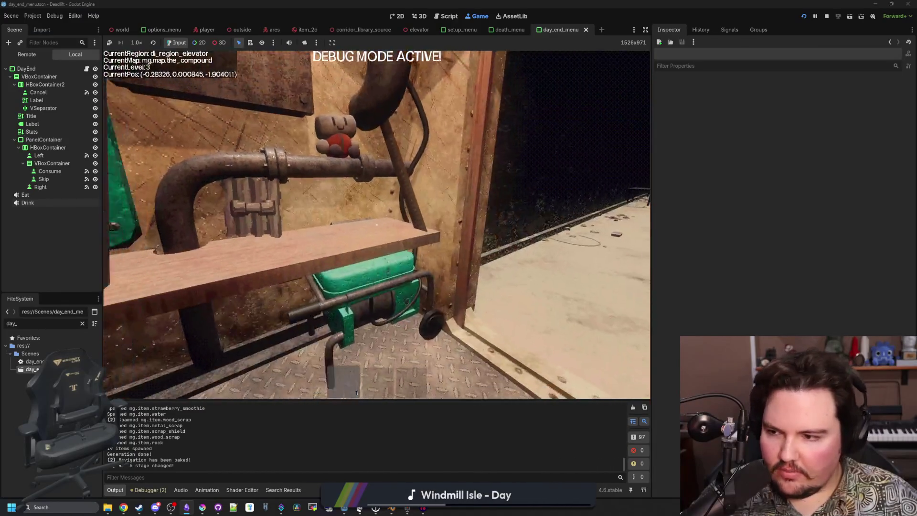
key("w")
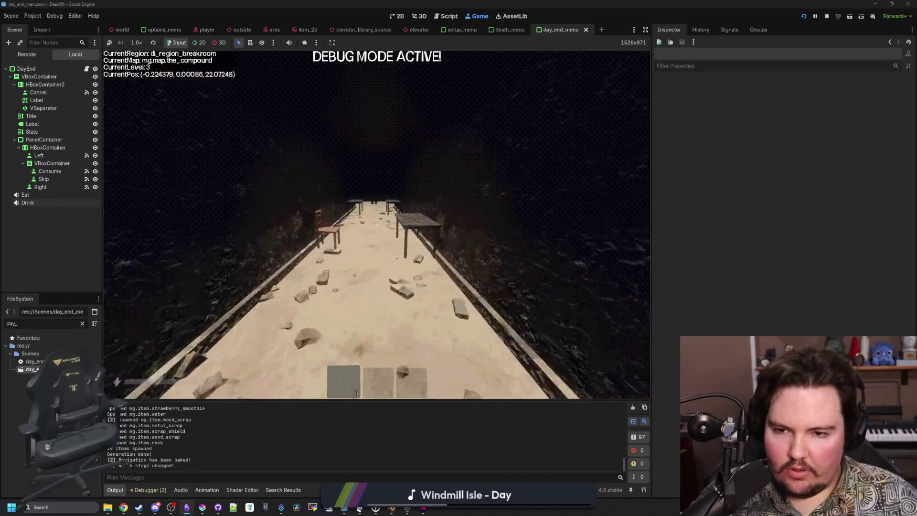
key("w")
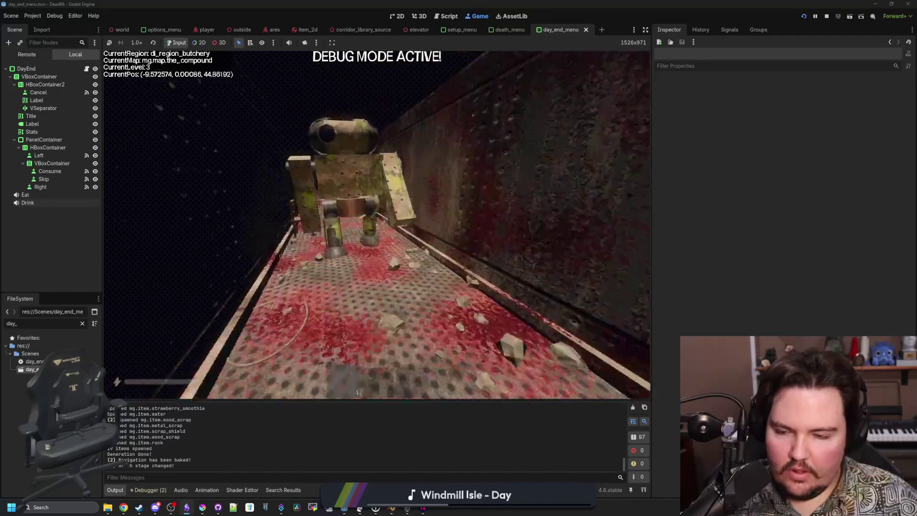
key("w")
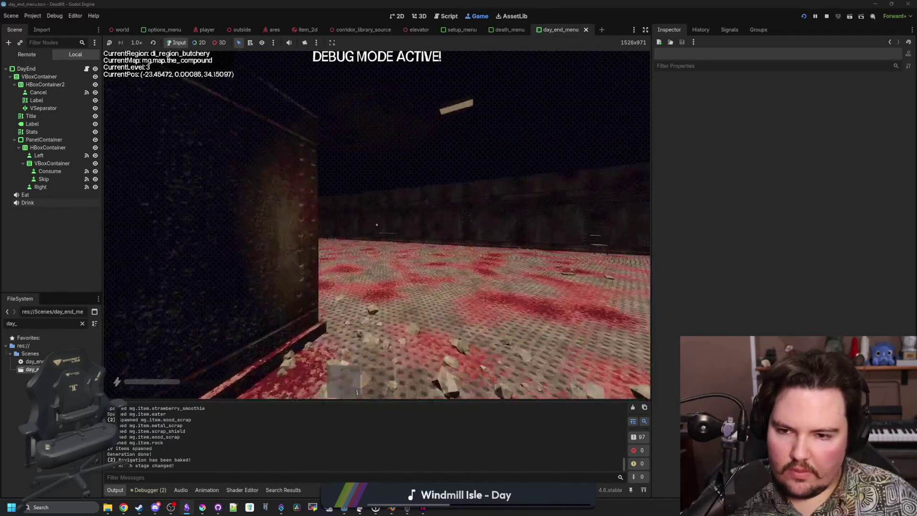
Step: Pick up the strawberry smoothie and the wood logs, and select hotbar slot 3
key("w")
key("e")
key("w")
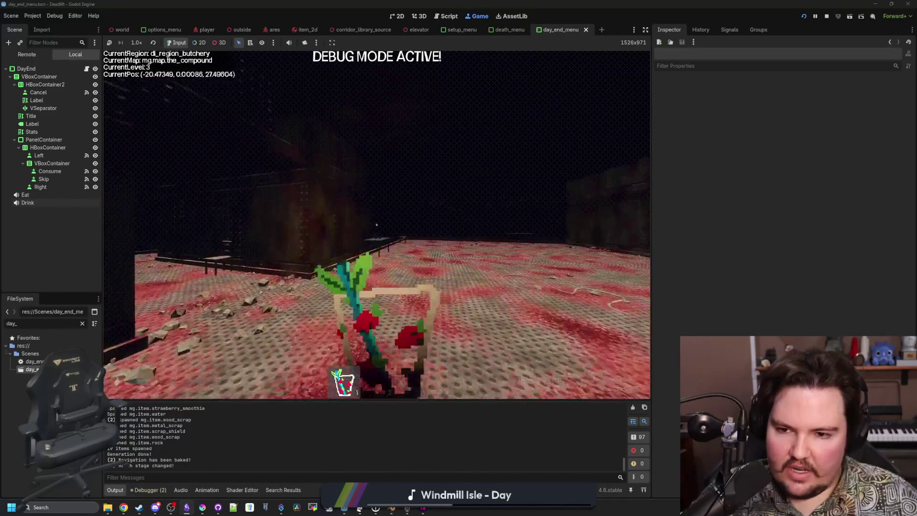
key("e")
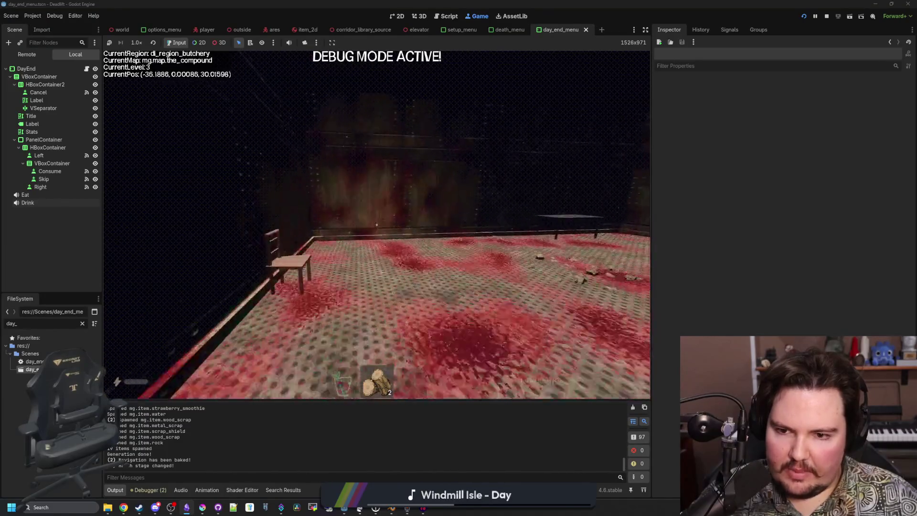
key("w")
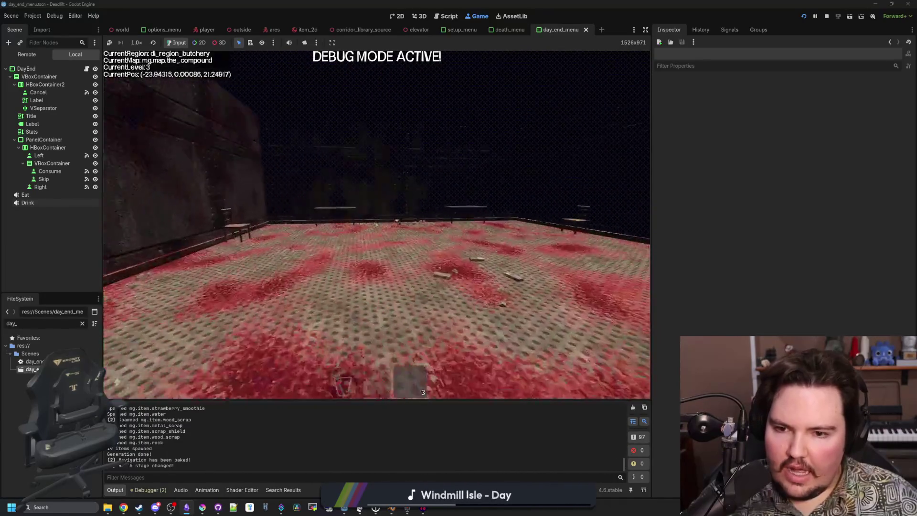
Step: Carry the items back down the butchery corridor into the breakroom
key("w")
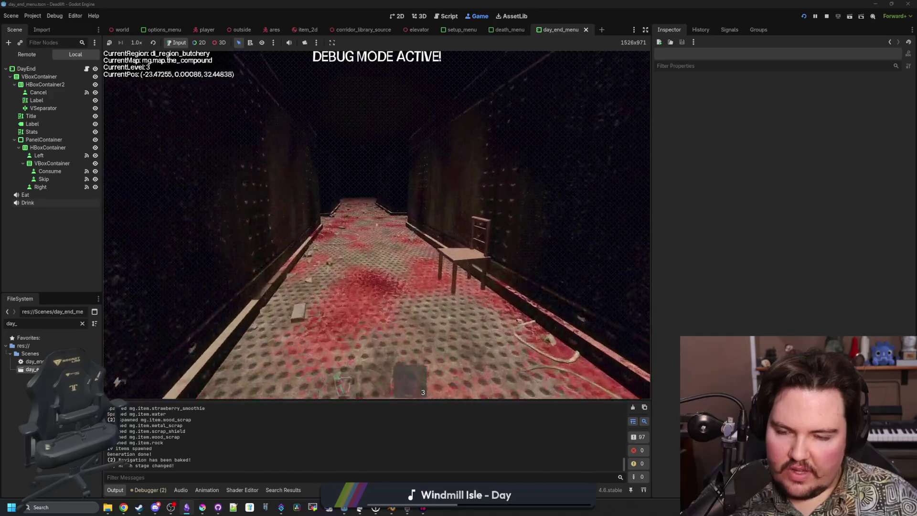
key("w")
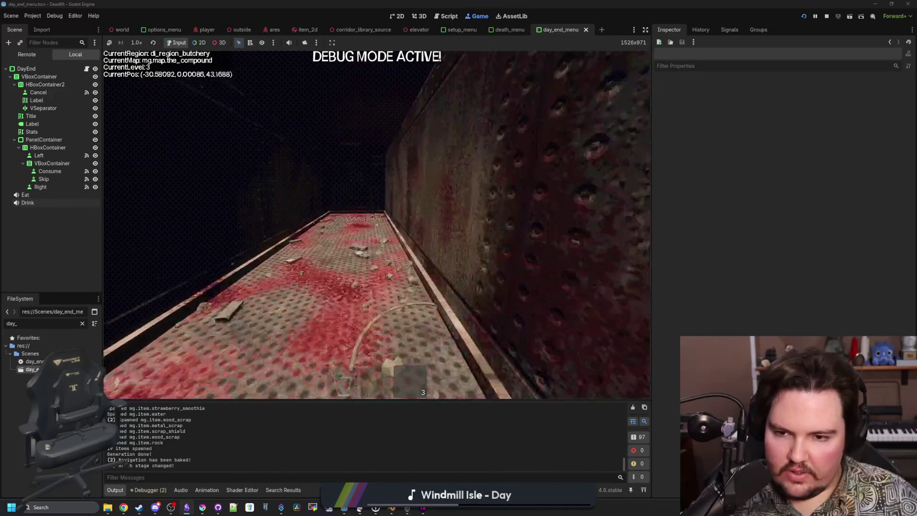
key("w")
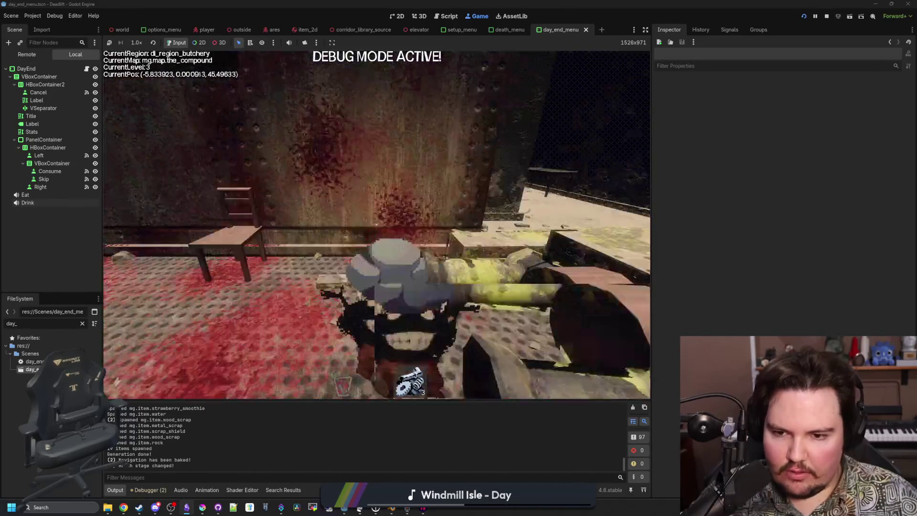
key("w")
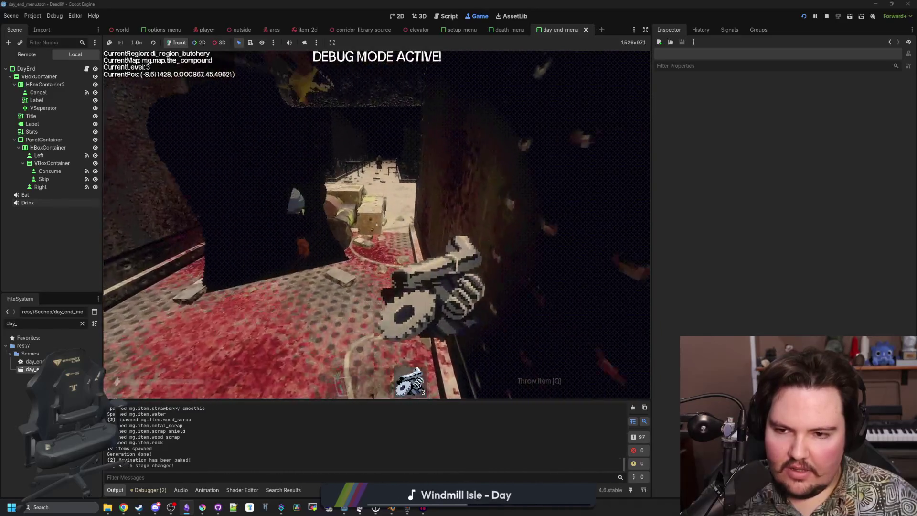
key("w")
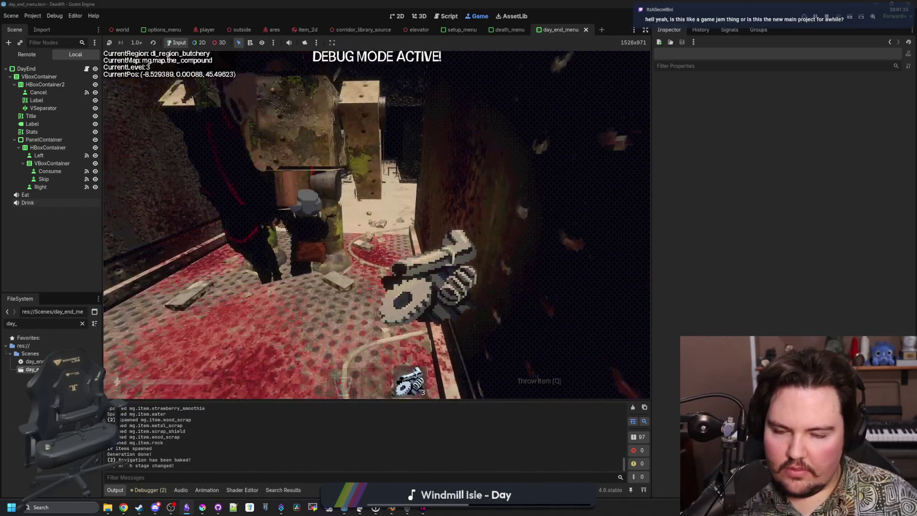
key("w")
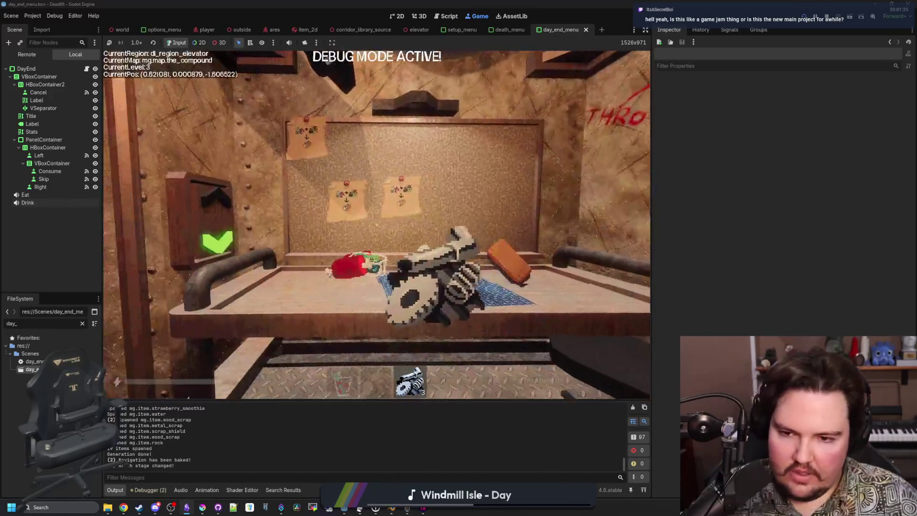
Step: Leave the saw on the elevator table, descend, and approach the shopkeeper asking for Wood Scrap
key("w")
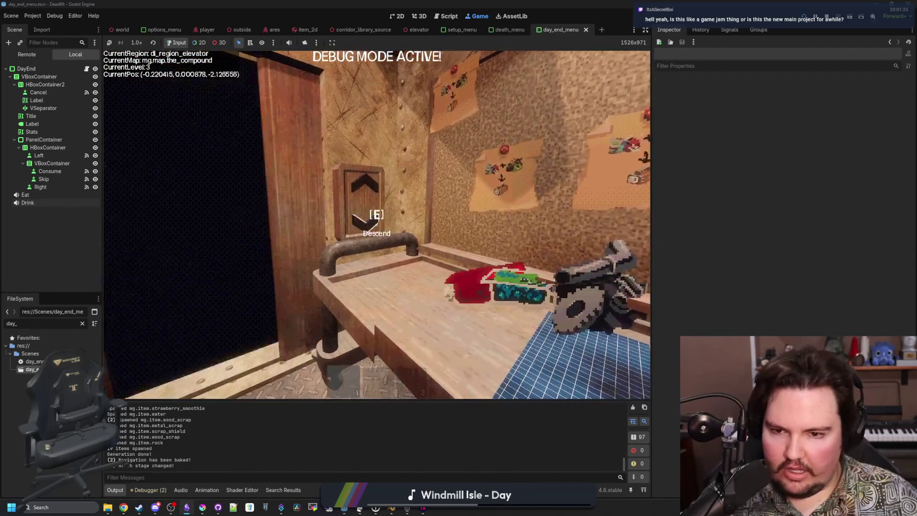
key("s")
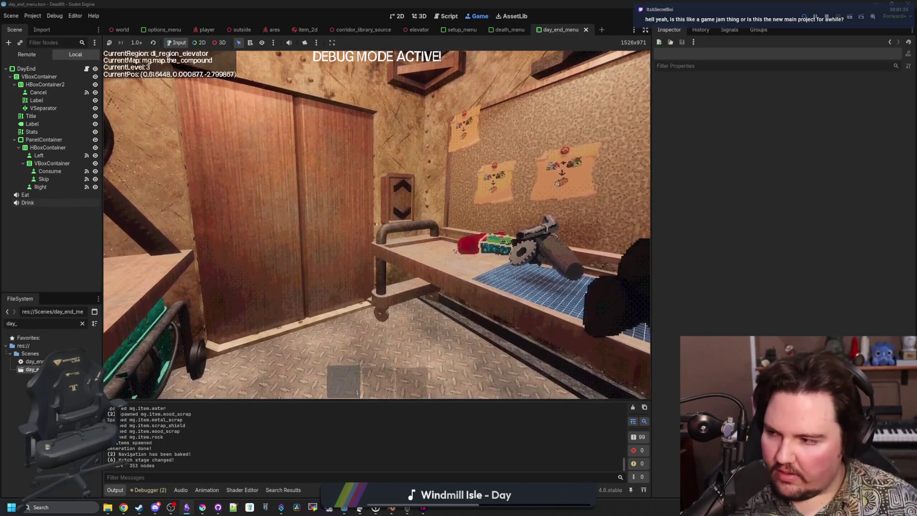
key("w")
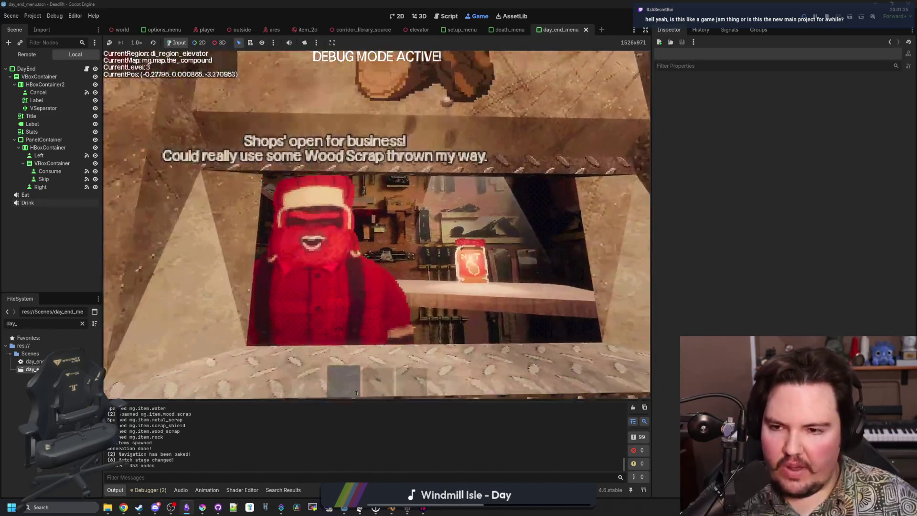
key("w")
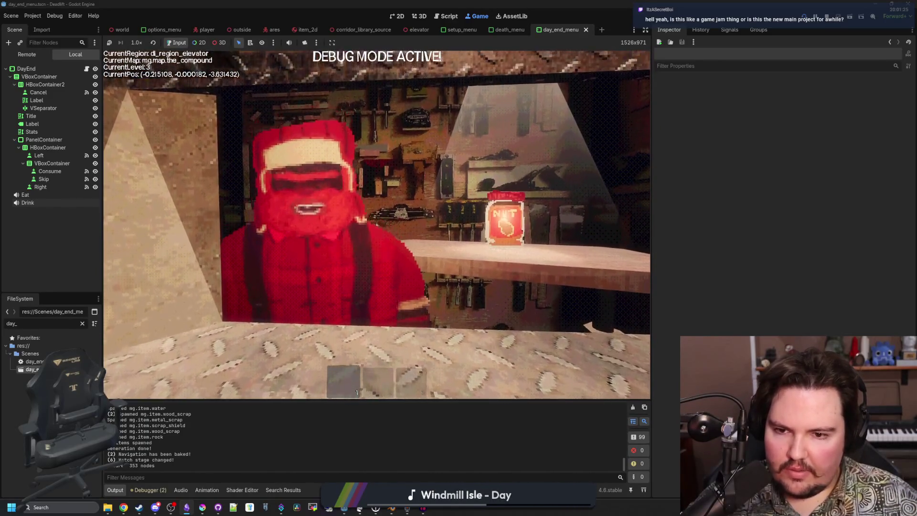
Step: Look around the elevator's workbench, generator, table and vent, then pause the game
key("w")
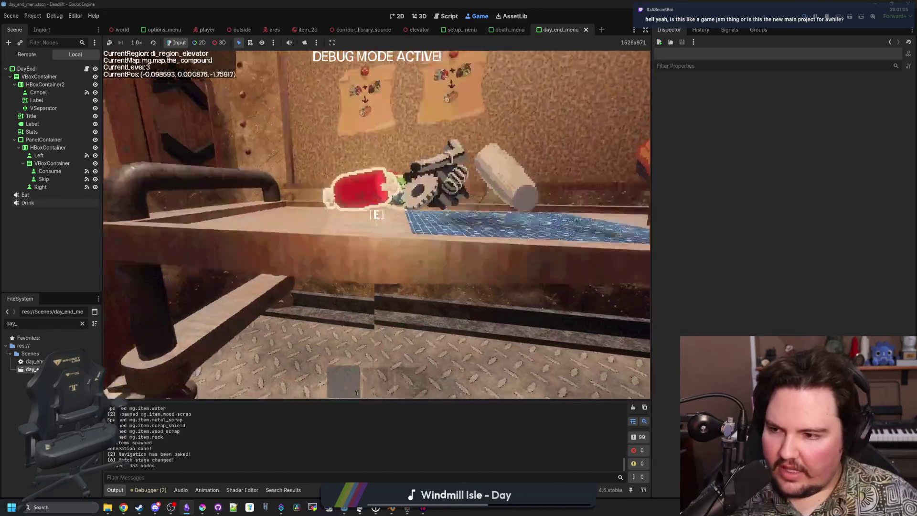
key("w")
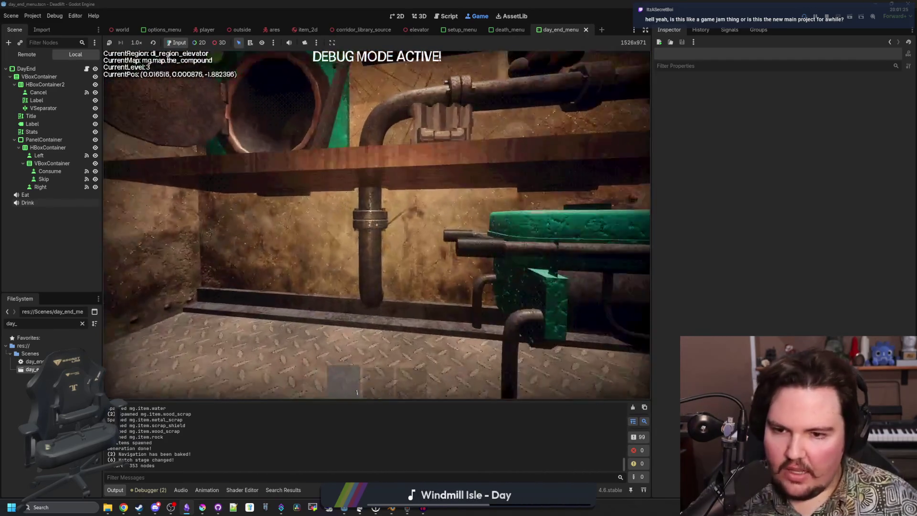
key("w")
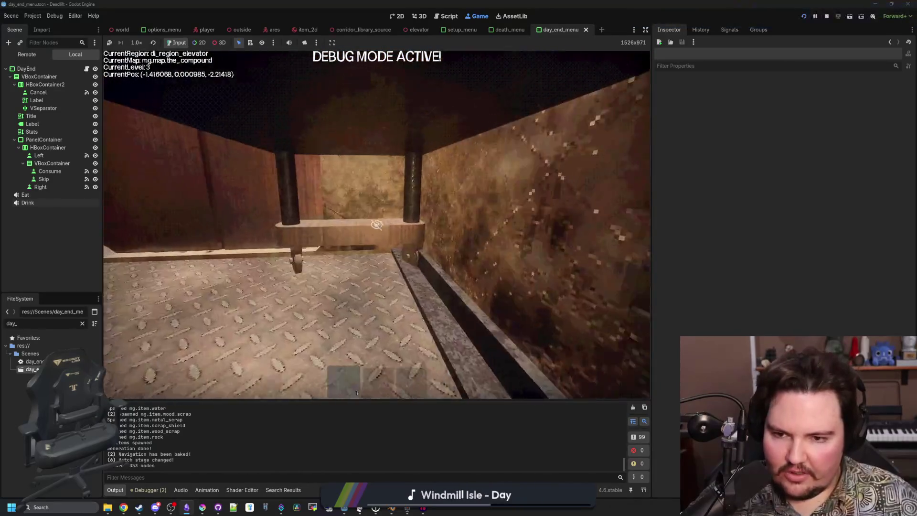
key("w")
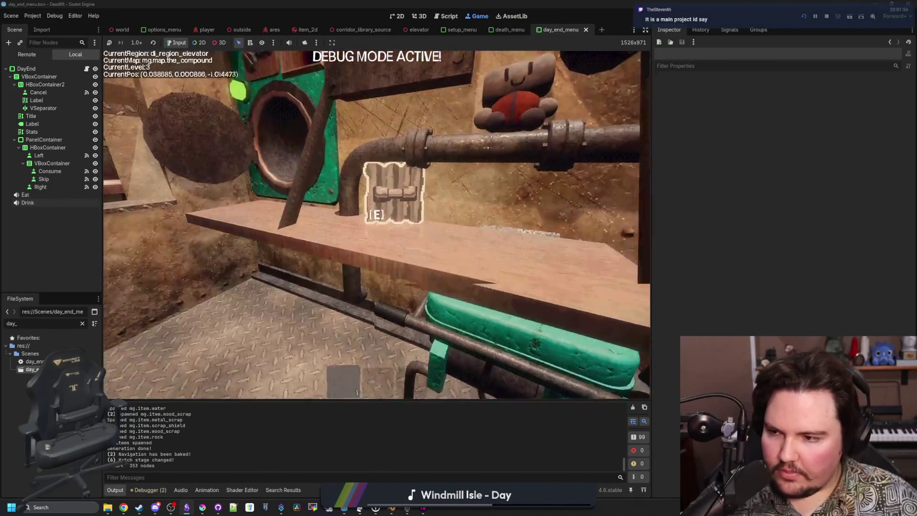
key("w")
key("w")
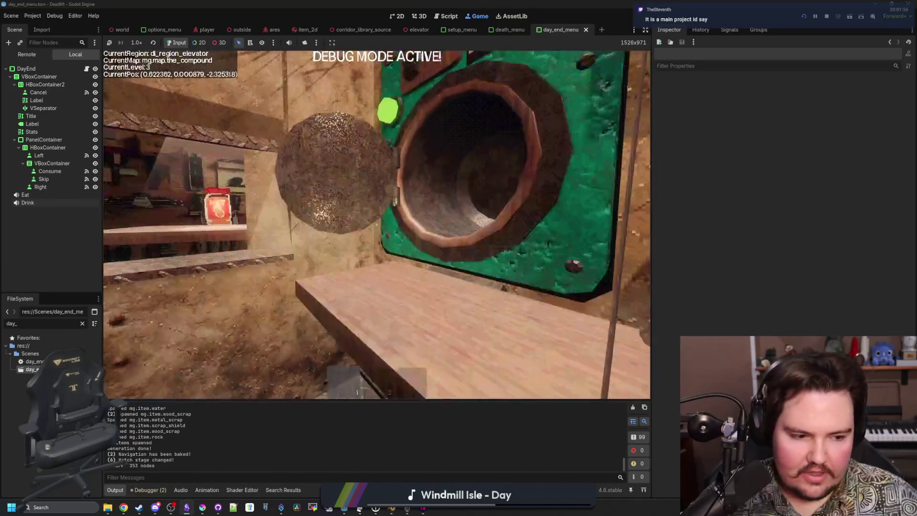
key("w")
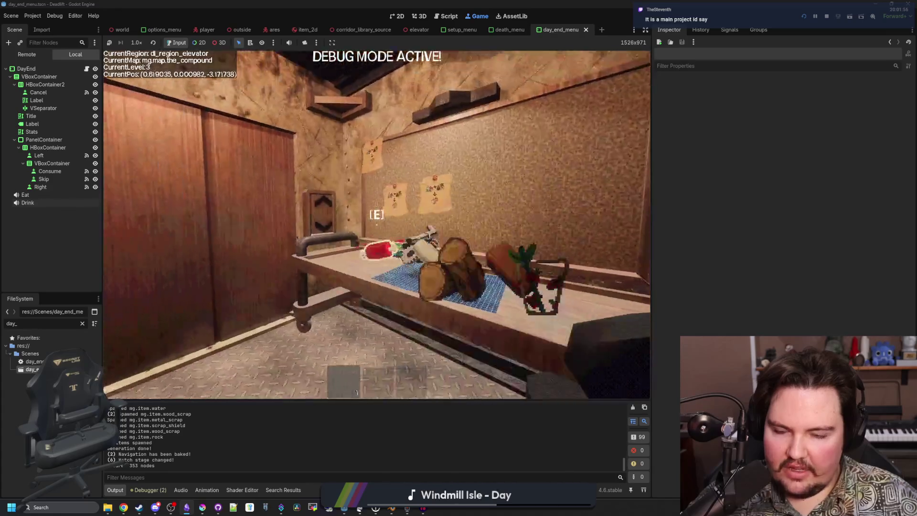
key("w")
key("w")
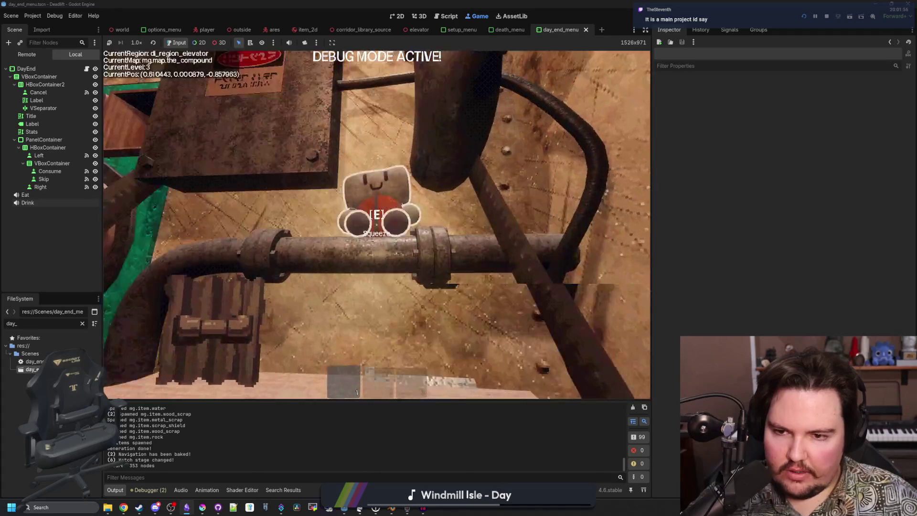
key("Escape")
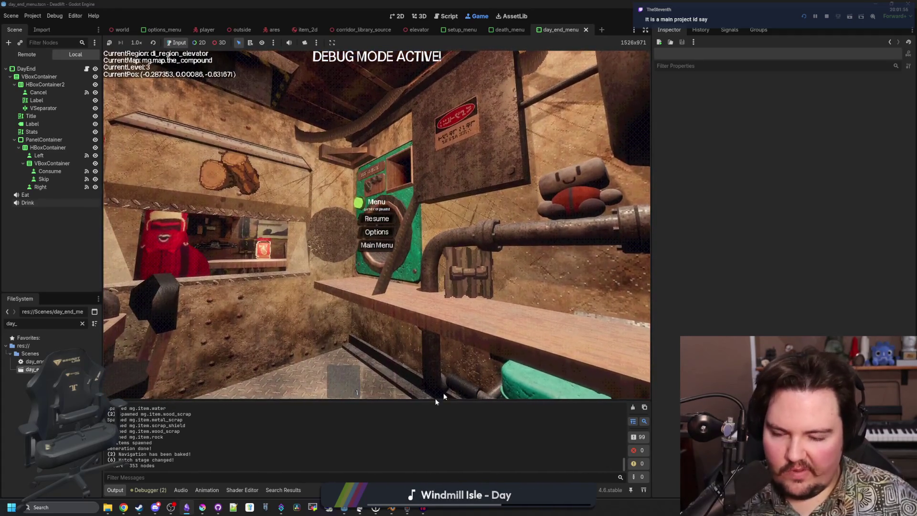
Step: Resume play, walk to the workbench and pick up the red item
mouse_move(338, 512)
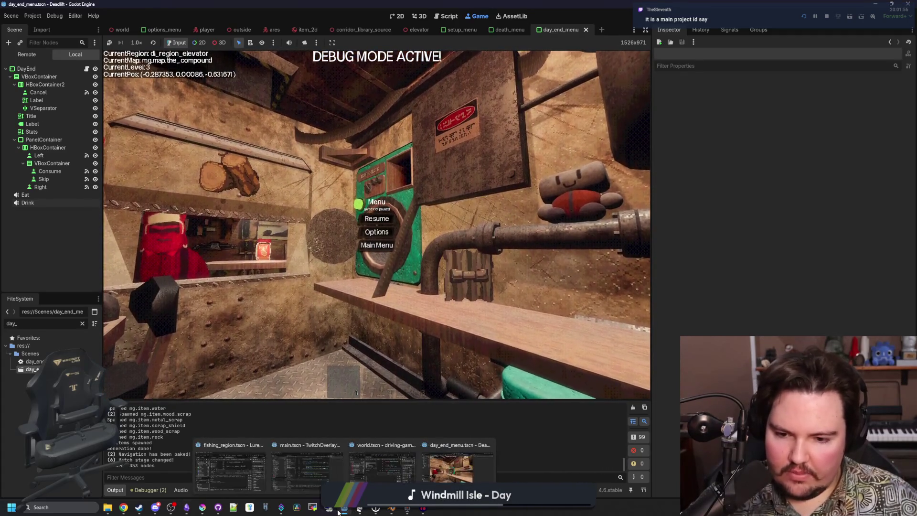
key("Escape")
key("w")
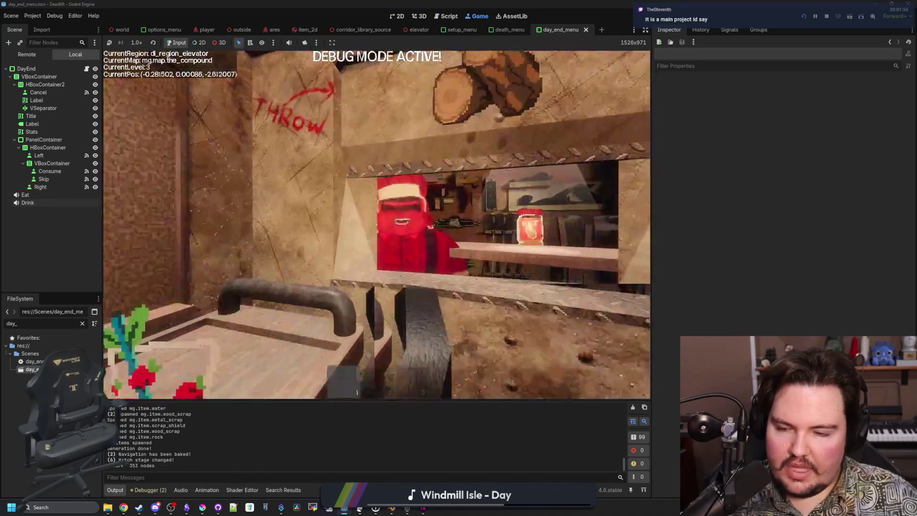
key("d")
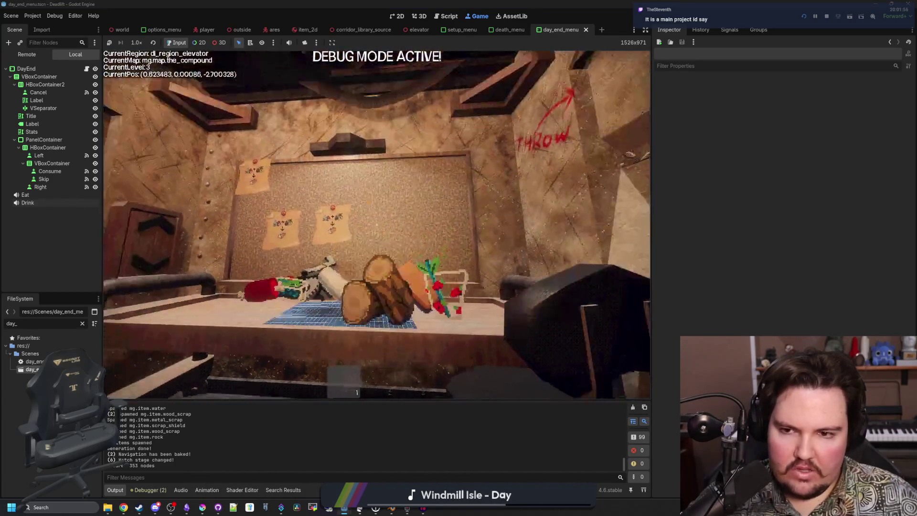
key("w")
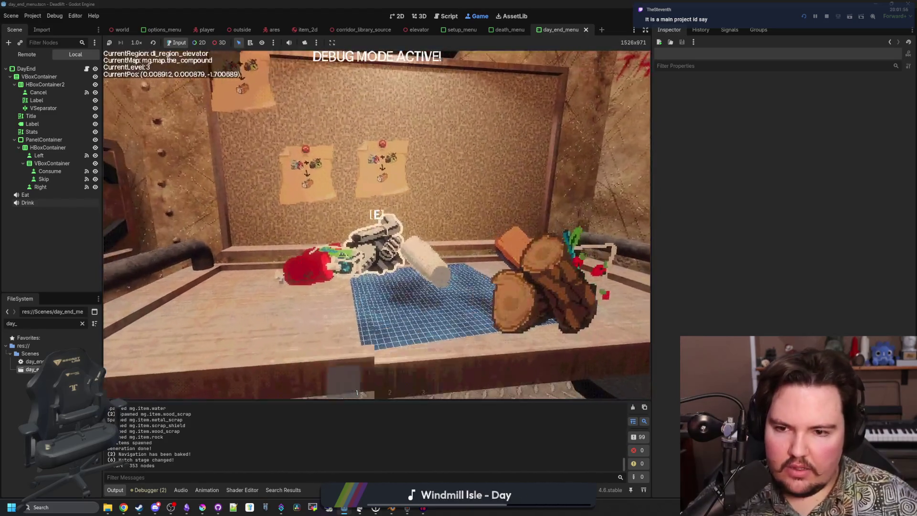
key("e")
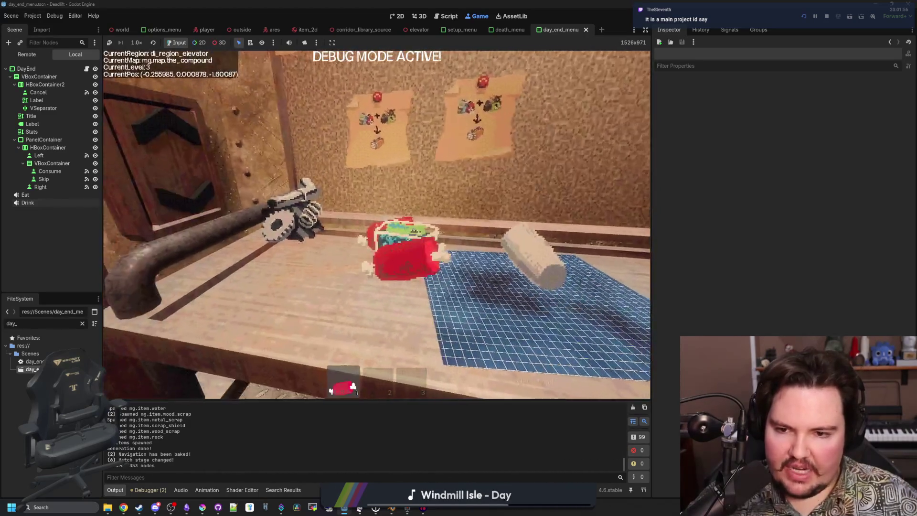
Step: Pick up the white item from the workbench and drop it back with Q
key("s")
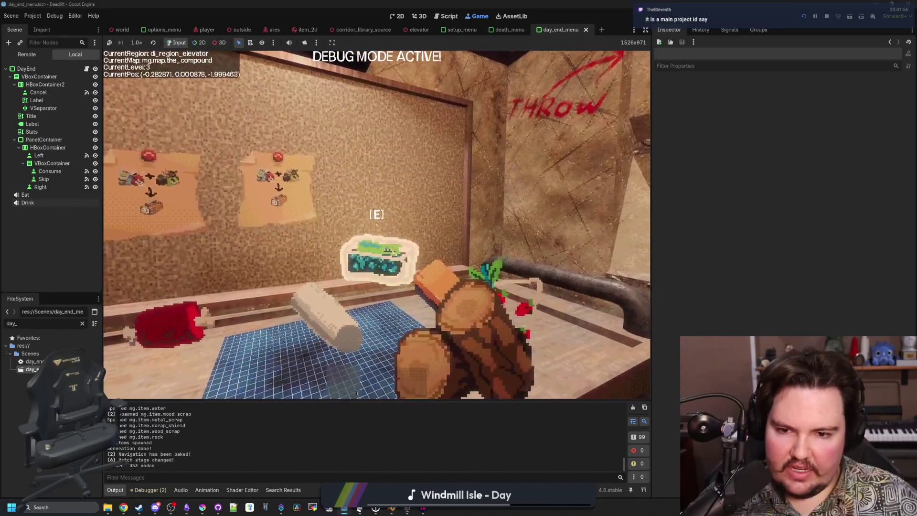
key("s")
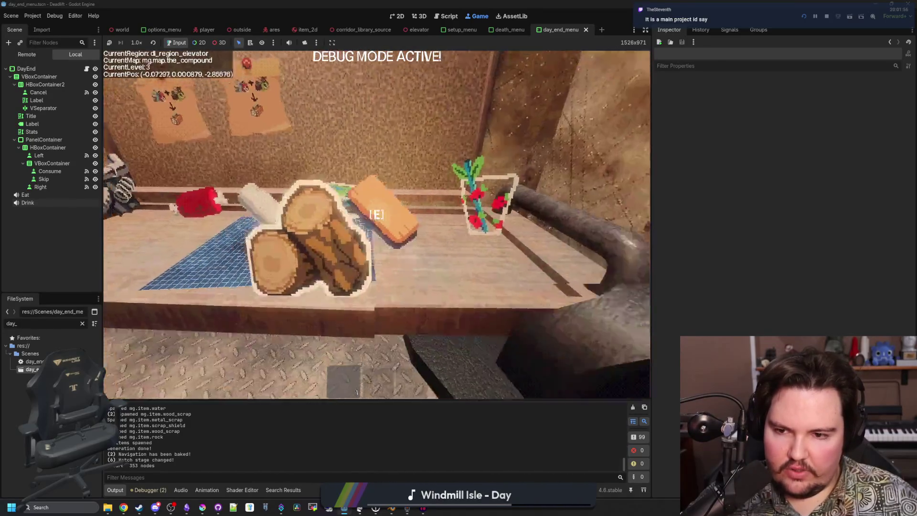
key("w")
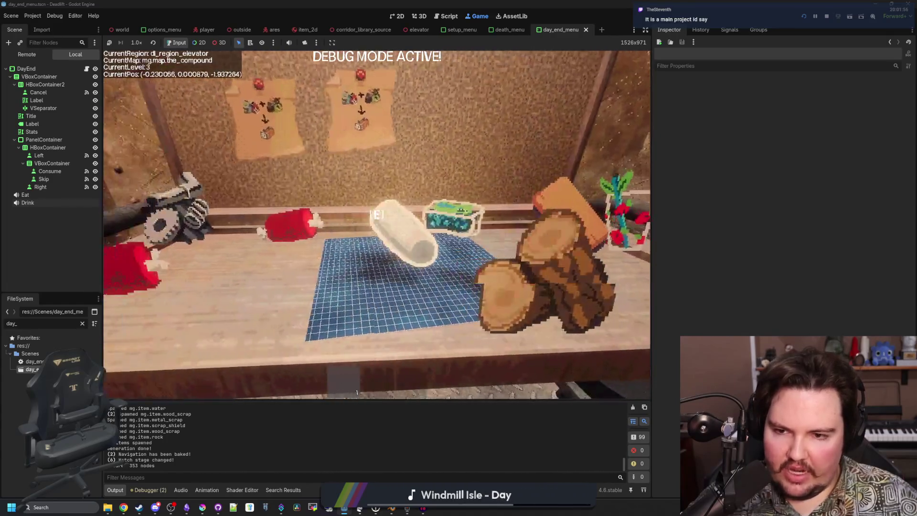
key("e")
key("s")
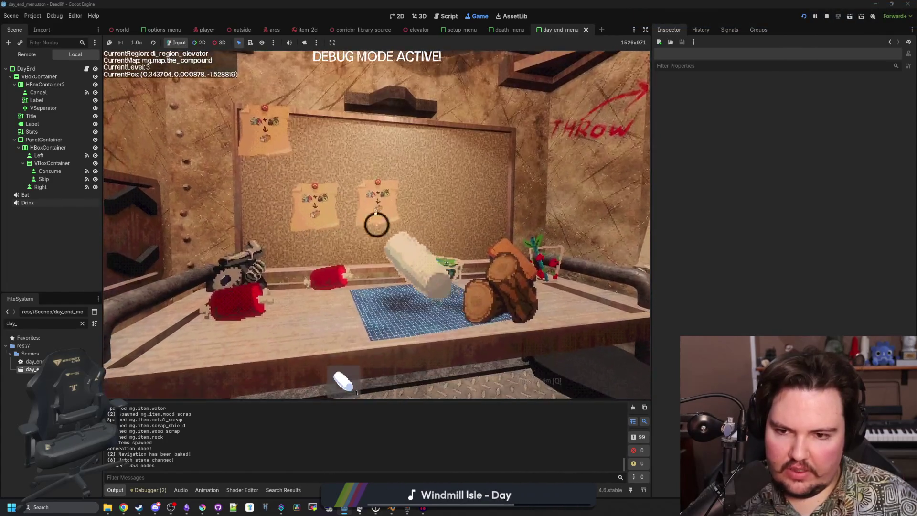
key("q")
key("s")
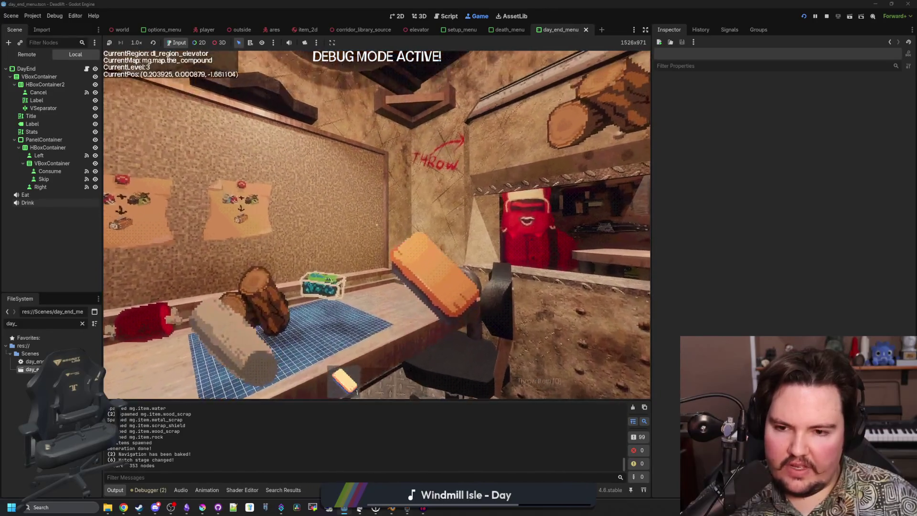
Step: Walk over to the pipe and wood wall, facing the wood item on the shelf
key("w")
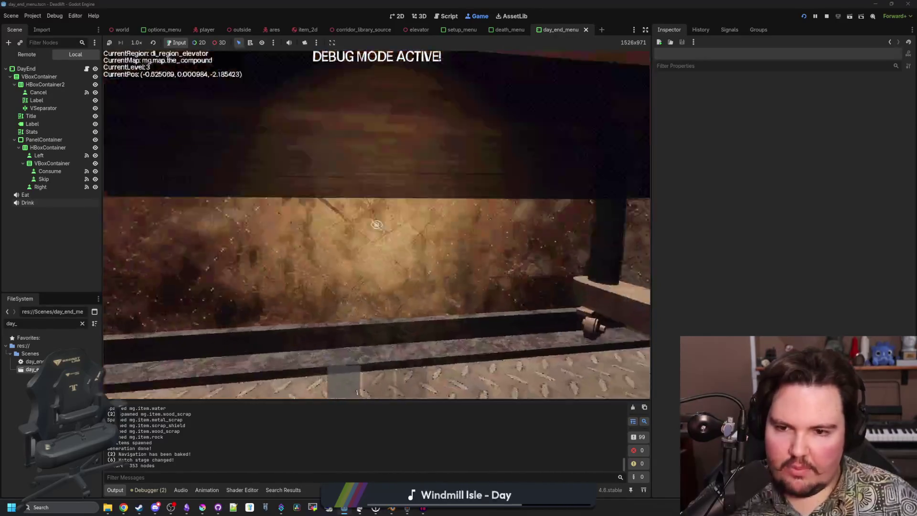
key("w")
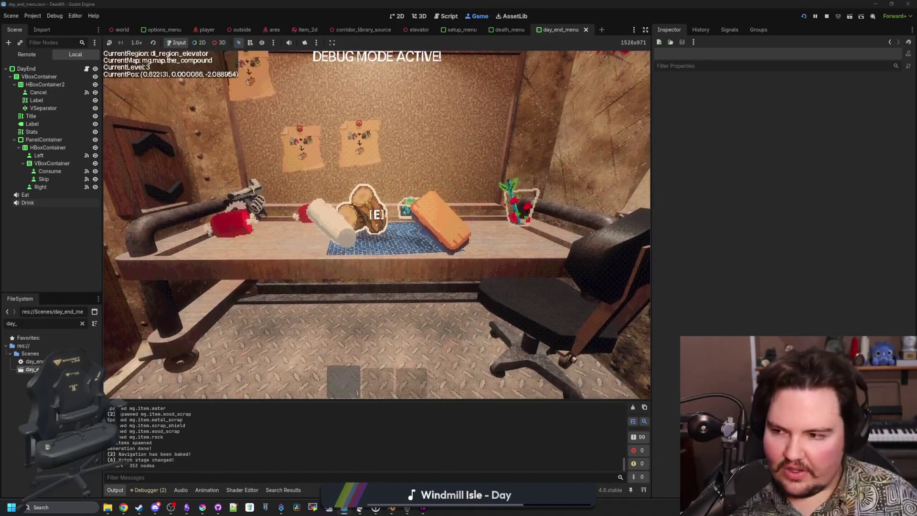
key("w")
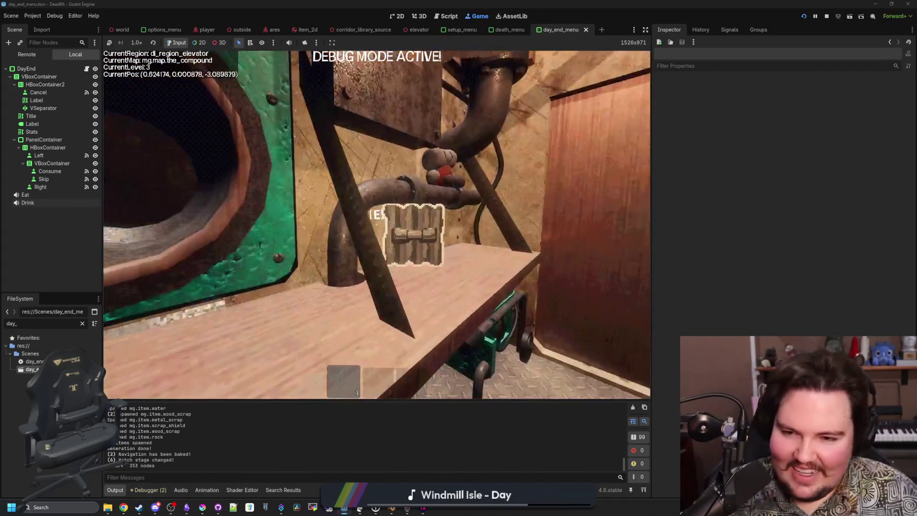
key("w")
key("w")
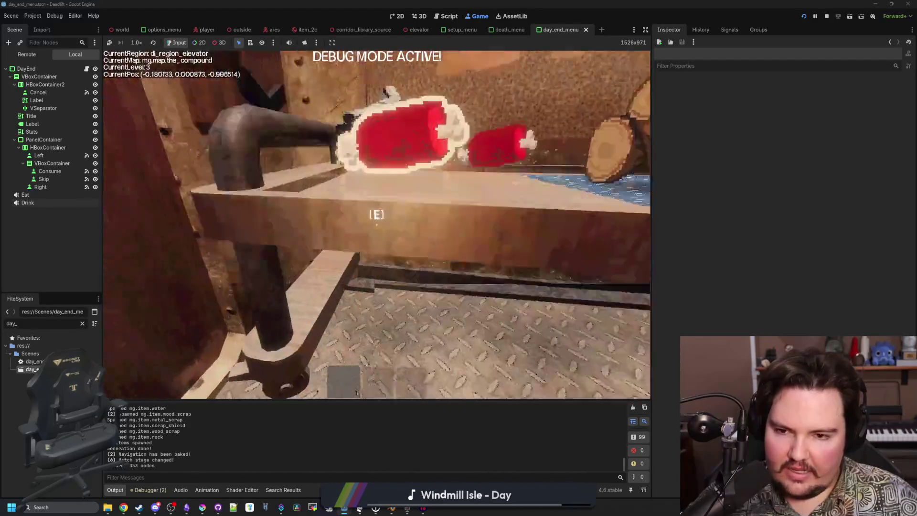
Step: Pick up a note and pin it onto the corkboard
key("w")
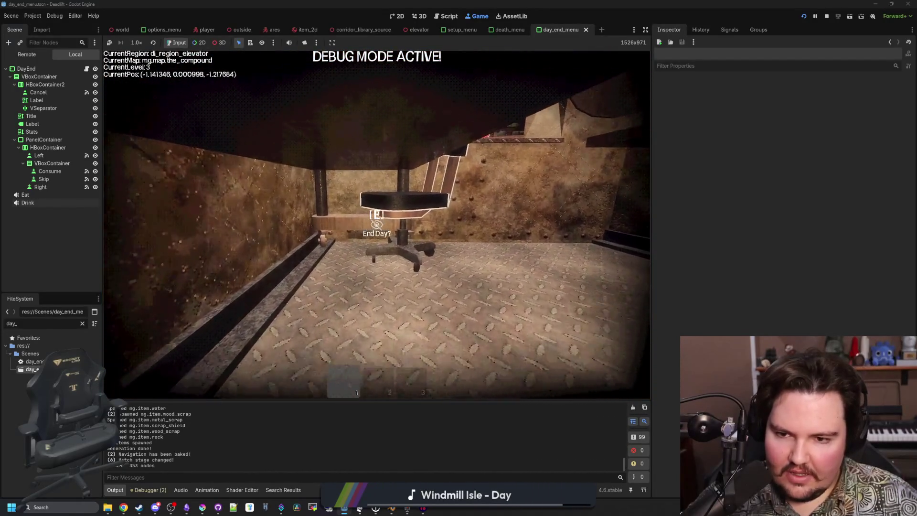
key("w")
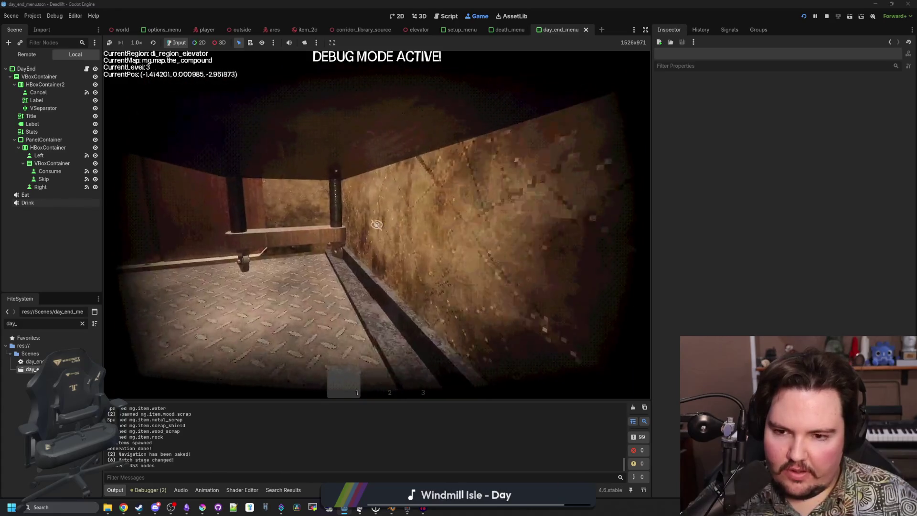
key("w")
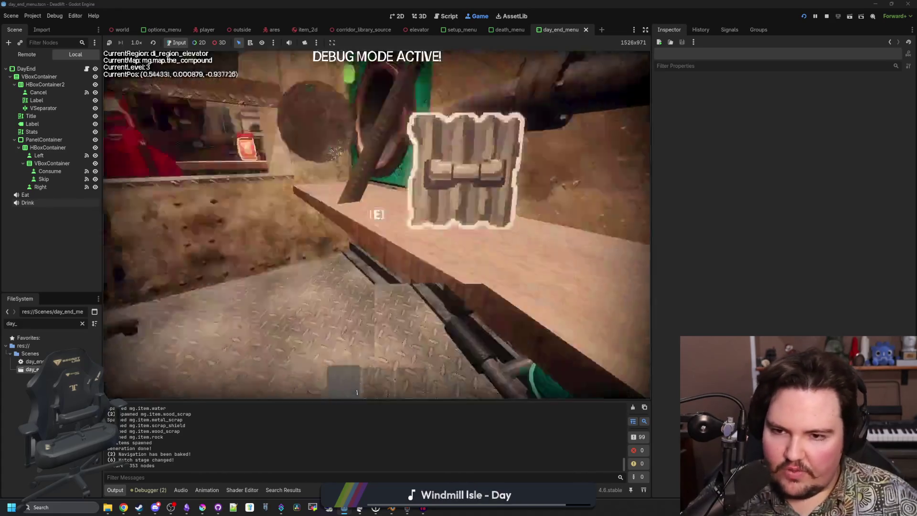
key("w")
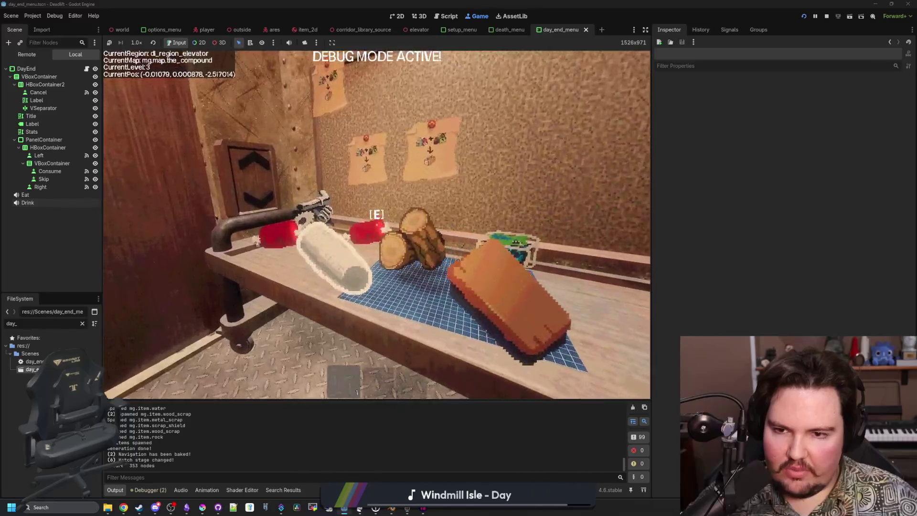
key("w")
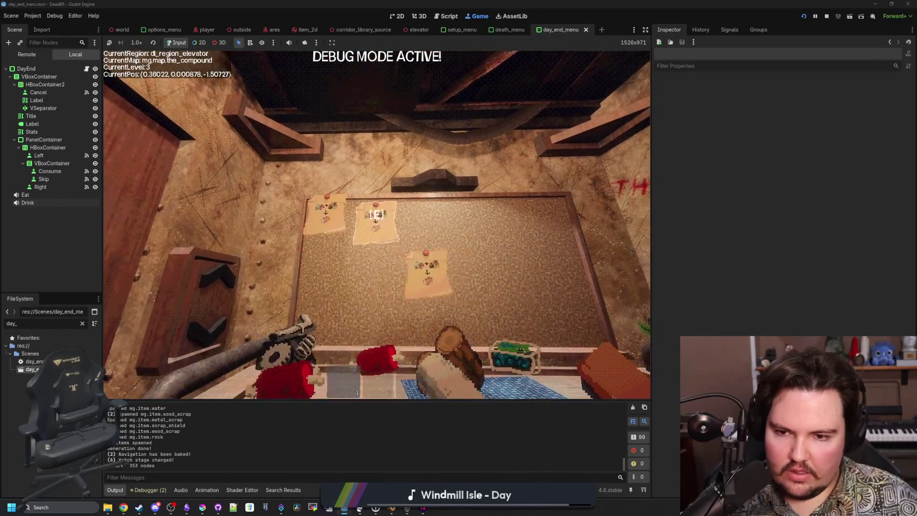
key("w")
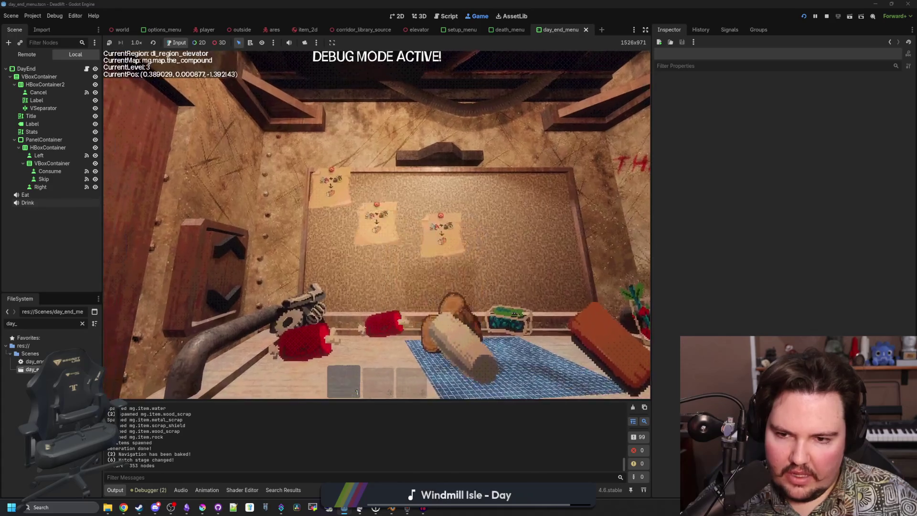
key("e")
key("w")
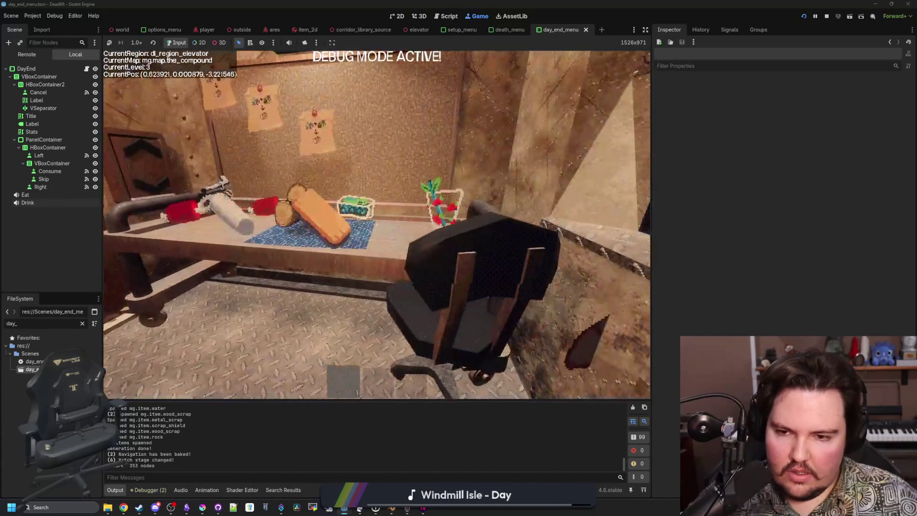
Step: Quit the playtest to the DEAD LIFT main menu and open a Chrome window beside it
key("Escape")
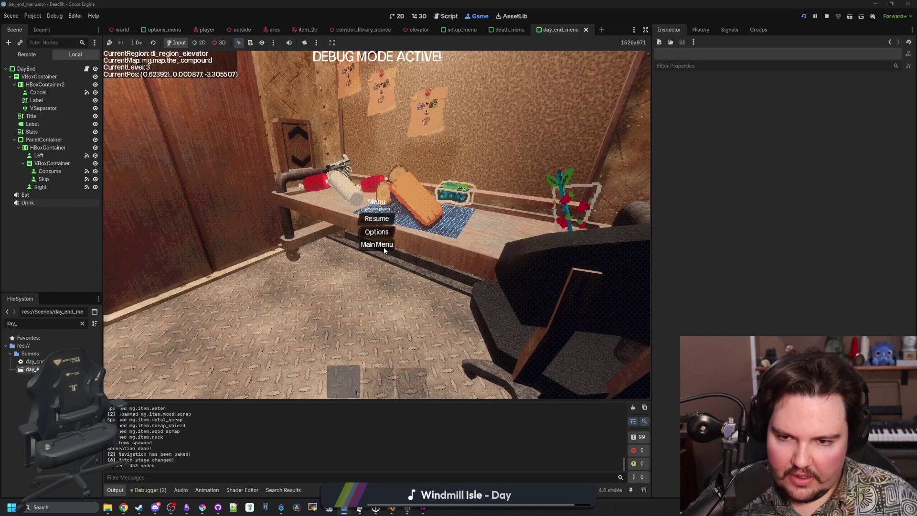
left_click(377, 244)
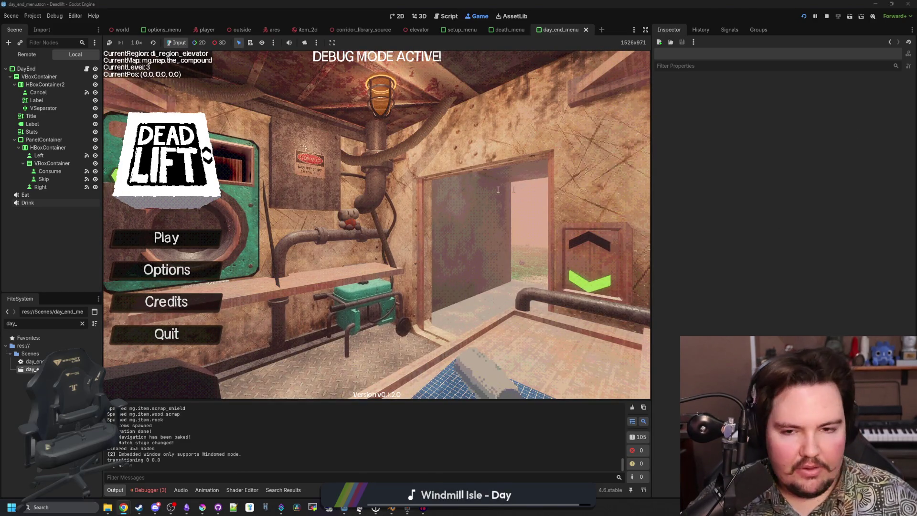
key("super+2")
left_click_drag(459, 129, 514, 90)
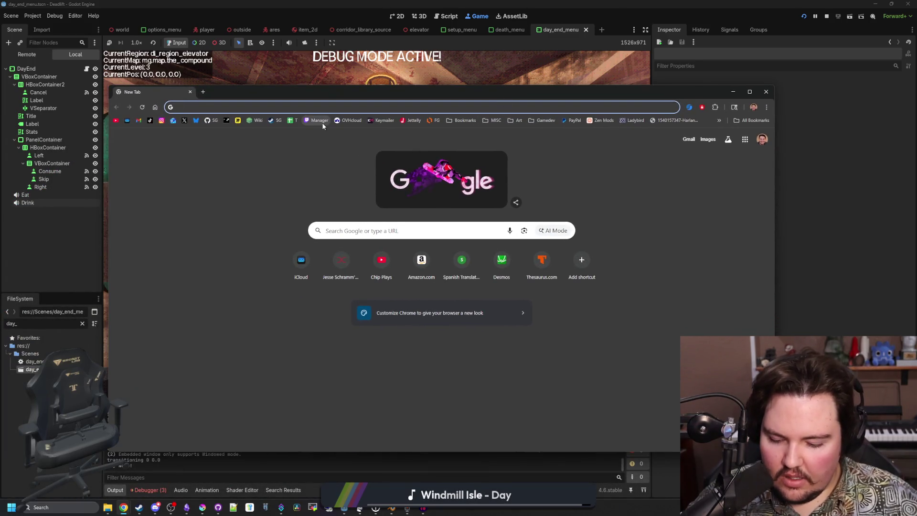
Step: Load the Twitch channel page, pause its stream video, and open a new blank tab
type("twitch")
key("Return")
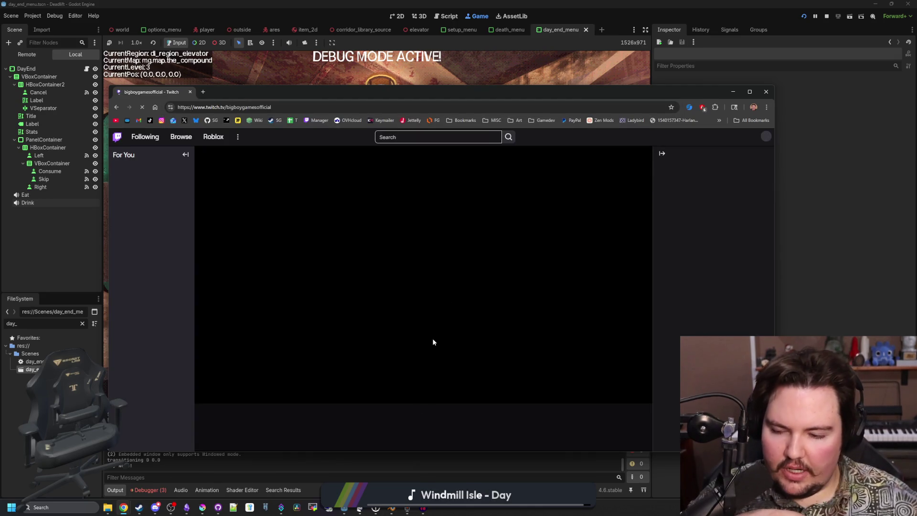
left_click(203, 395)
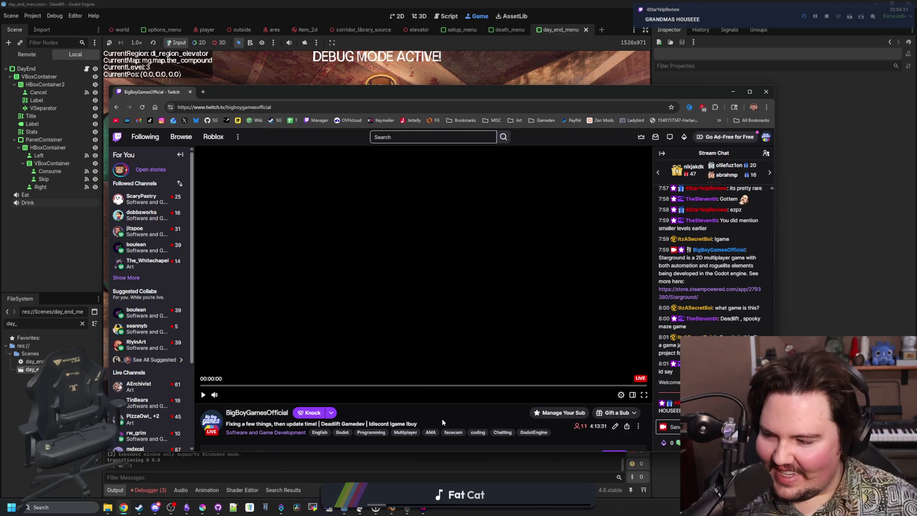
left_click(203, 91)
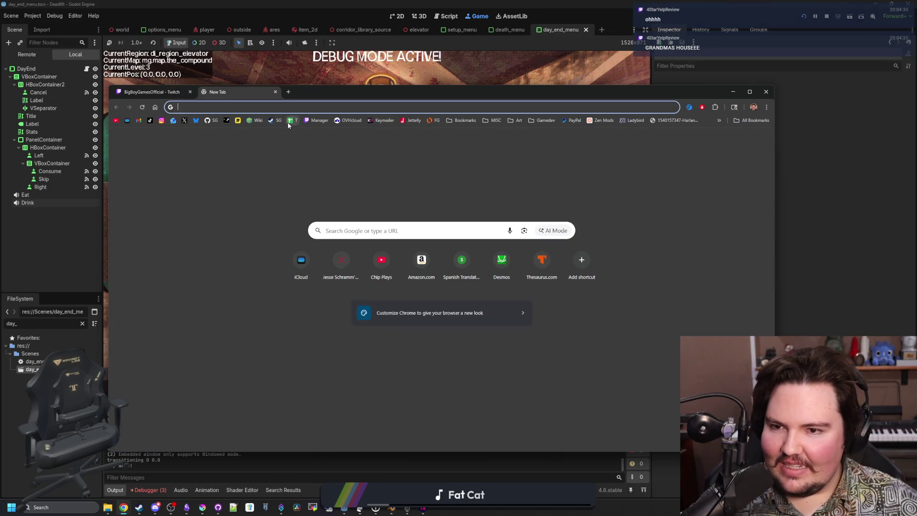
Step: Open the Starground board from Miro's team boards and restore the browser window
left_click(238, 120)
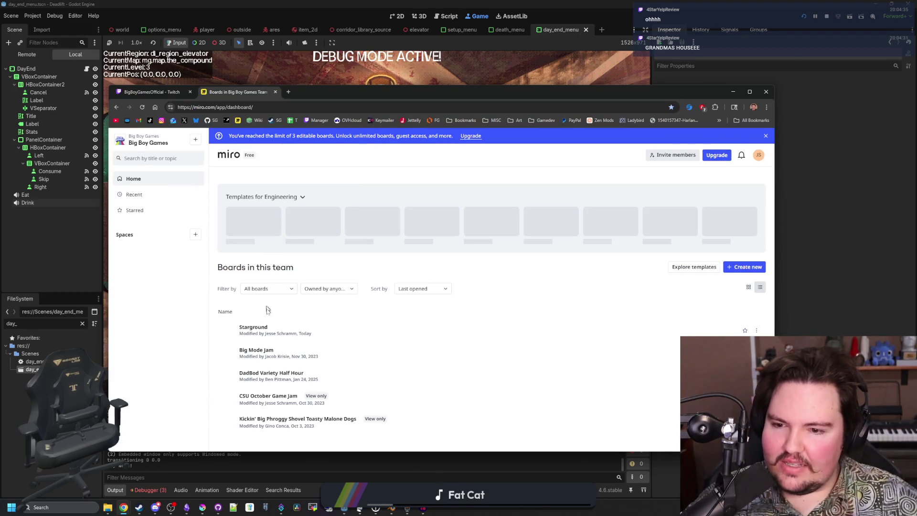
left_click(261, 348)
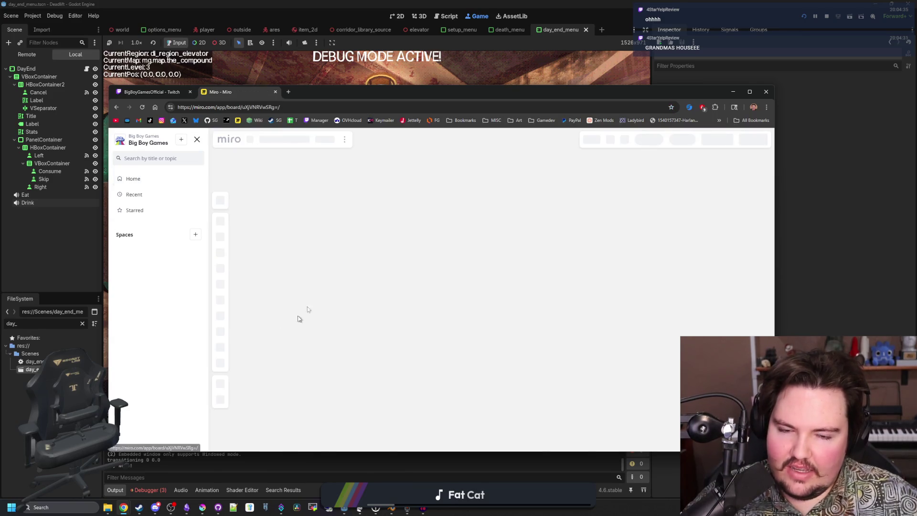
left_click_drag(409, 90, 916, 72)
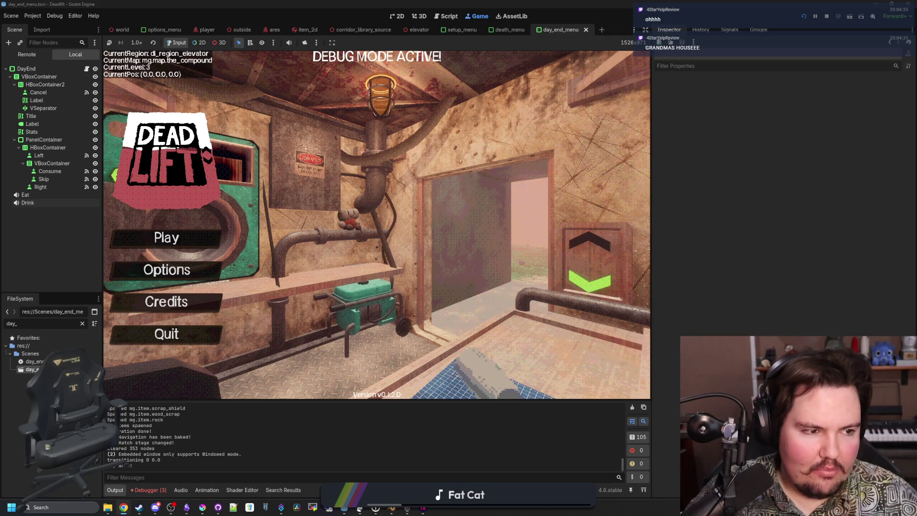
key("alt+Tab")
scroll(678, 320, "right", 10)
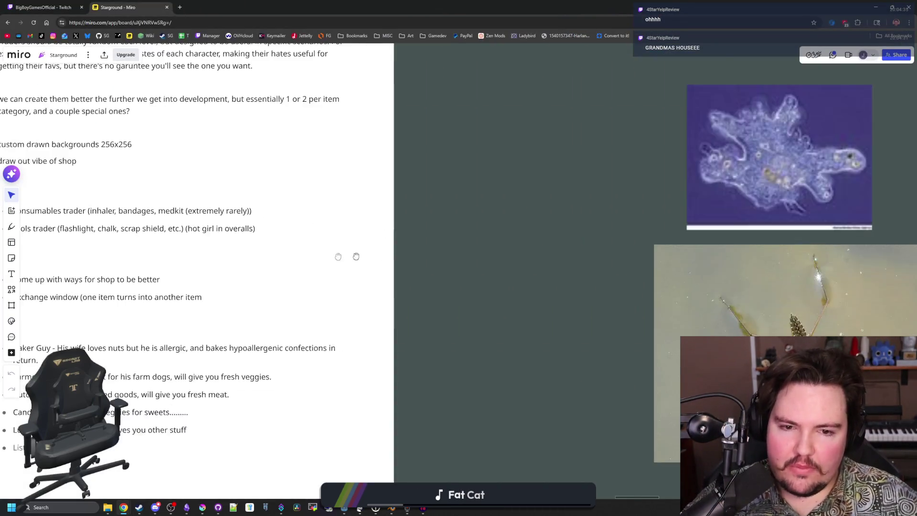
Step: Scroll through the levels document, clicking the mechanical suit bullet and selecting the flooded level's sub-bullets
scroll(478, 277, "right", 5)
scroll(290, 234, "down", 2)
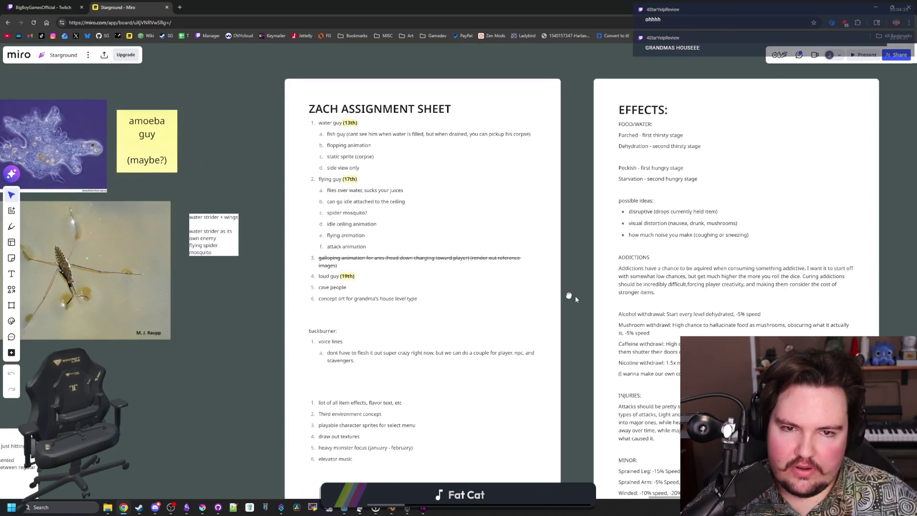
scroll(575, 299, "down", 10)
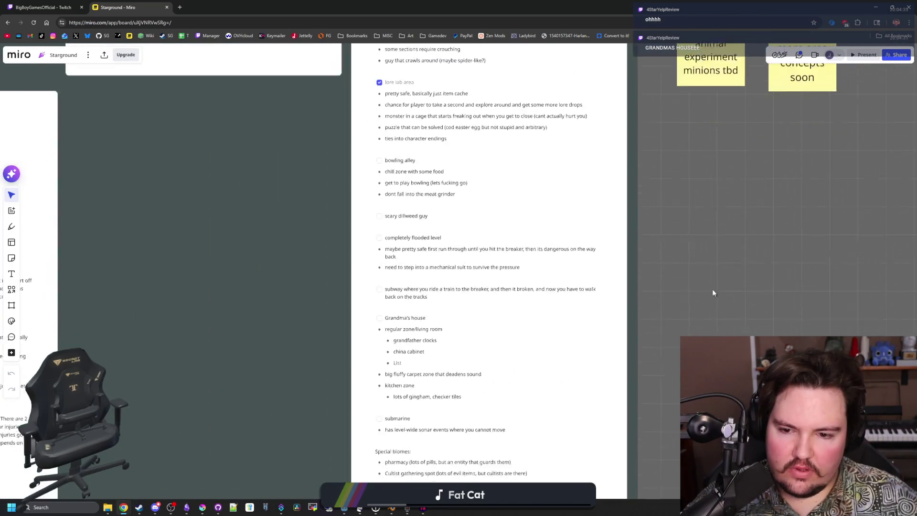
scroll(491, 352, "up", 5)
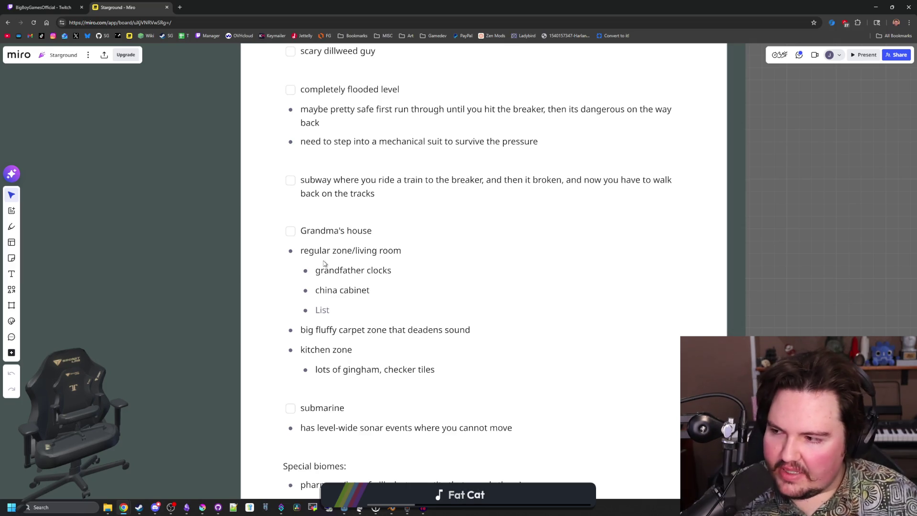
scroll(247, 317, "down", 2)
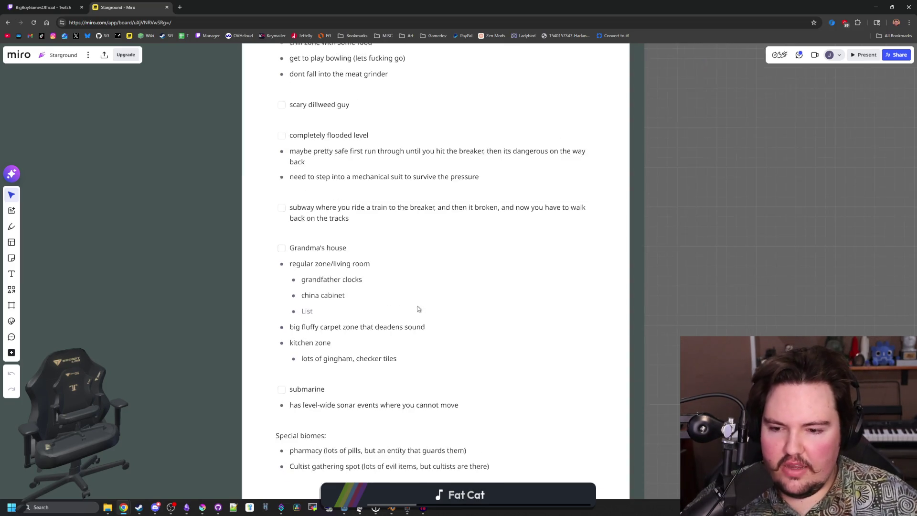
scroll(508, 287, "down", 2)
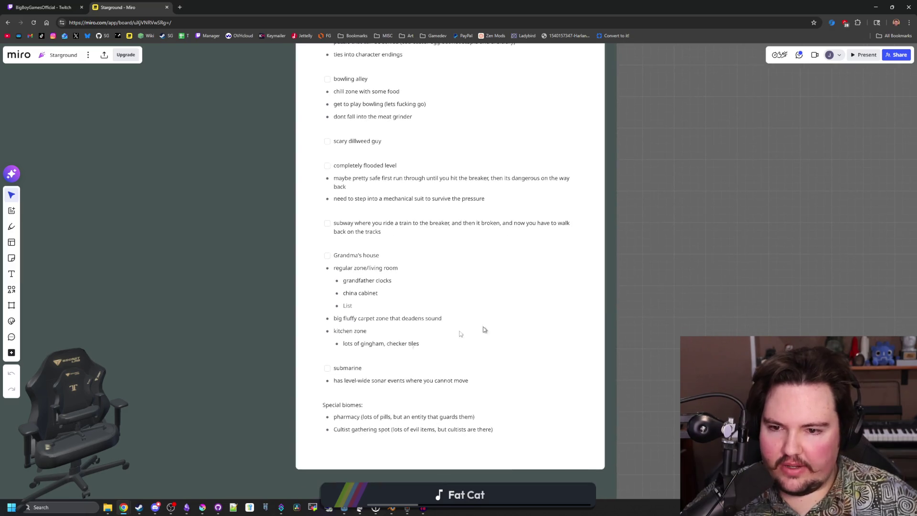
scroll(689, 251, "up", 3)
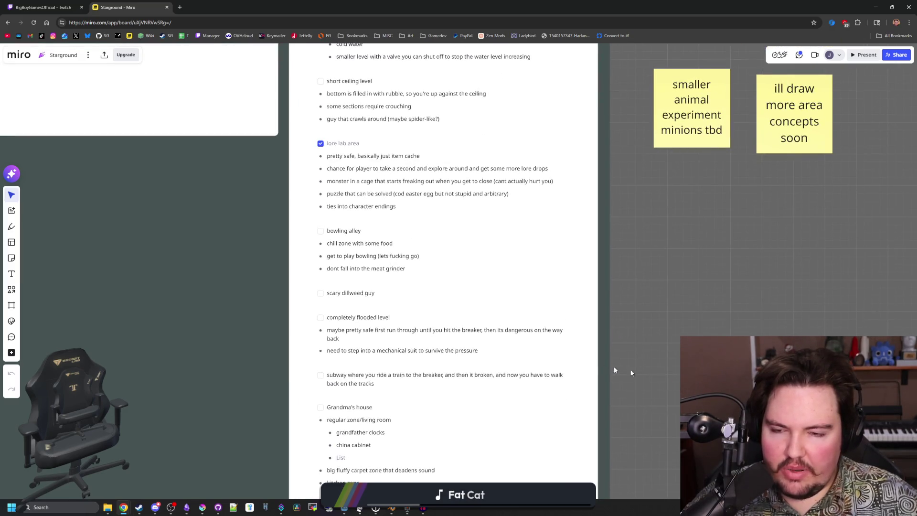
scroll(452, 335, "up", 2)
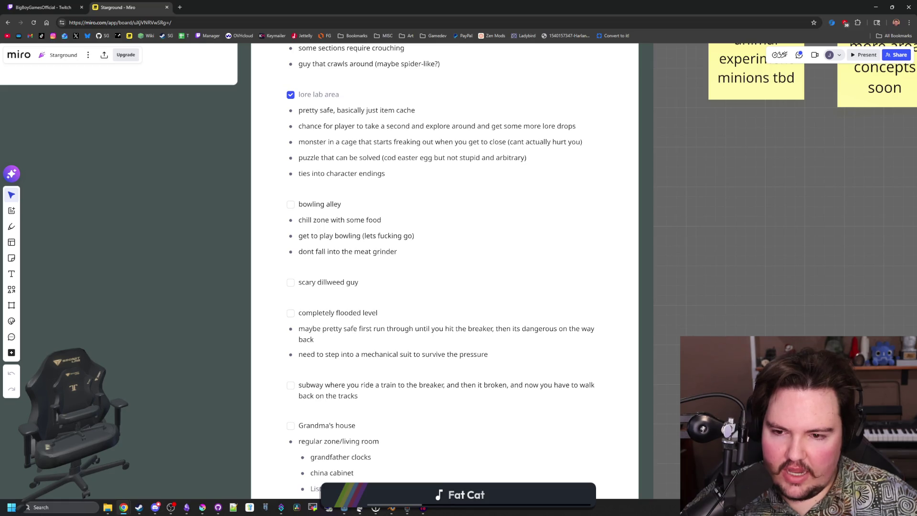
scroll(372, 416, "down", 2)
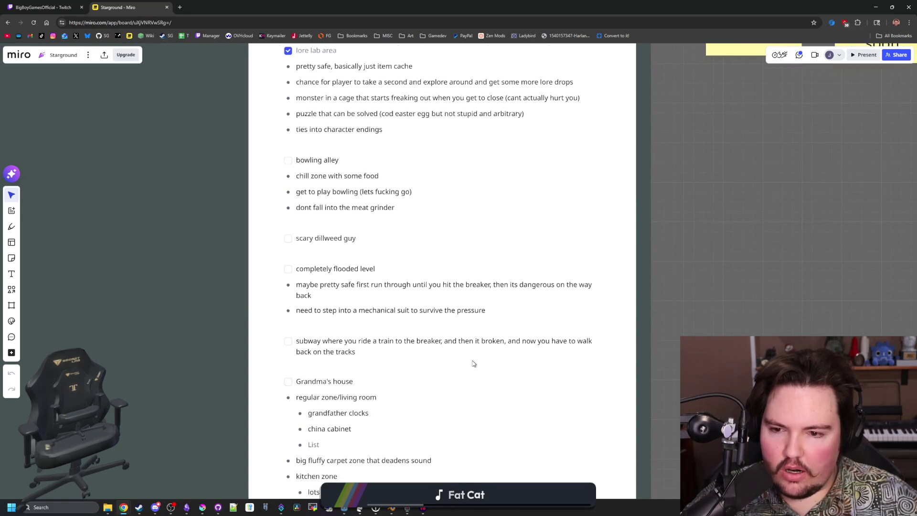
scroll(474, 363, "up", 1)
left_click(375, 304)
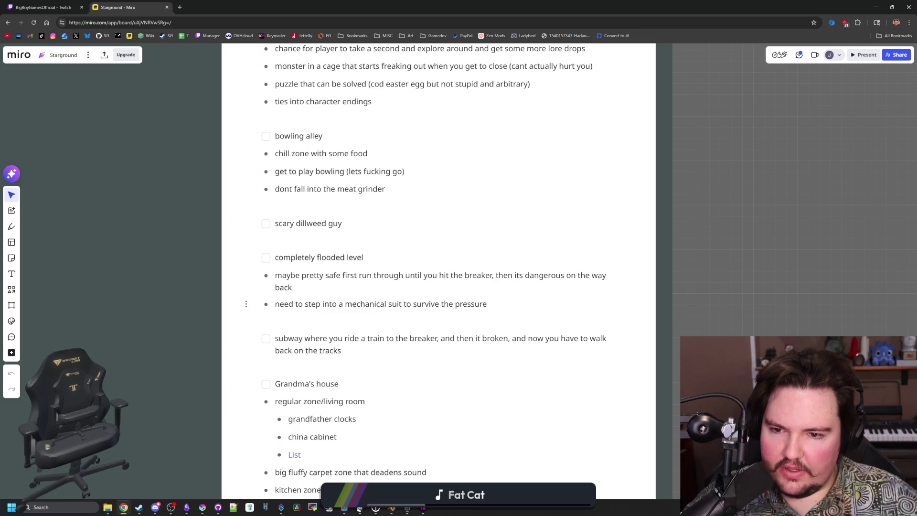
scroll(735, 262, "up", 5)
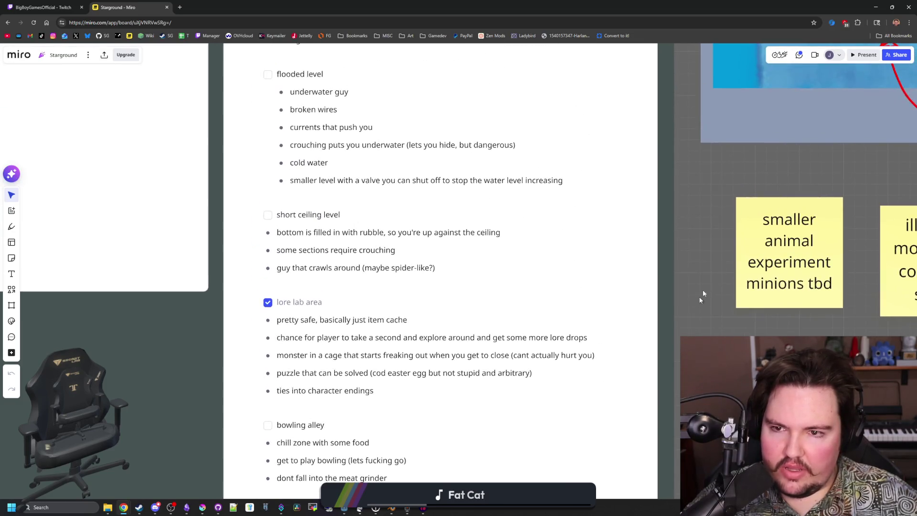
scroll(702, 296, "up", 2)
mouse_move(559, 278)
left_mouse_down()
mouse_move(287, 207)
mouse_move(286, 190)
left_mouse_up()
left_click(324, 222)
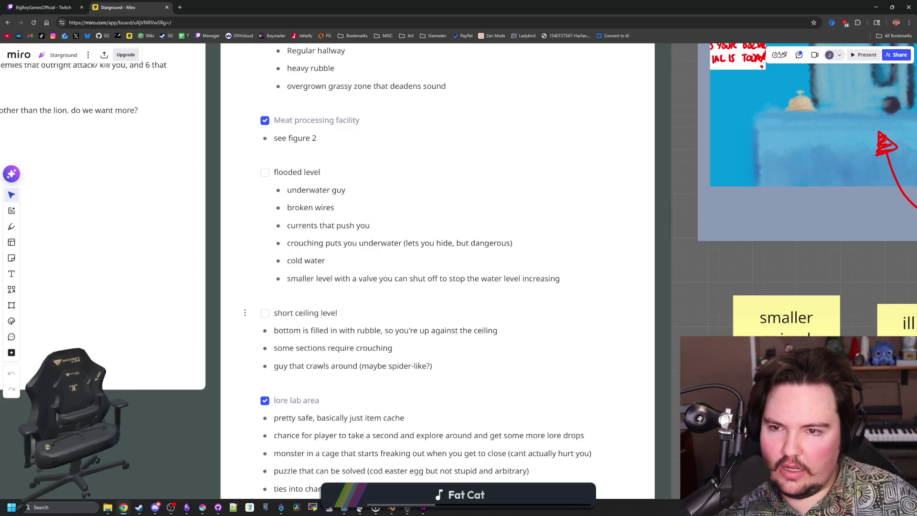
Step: Pan further down to the submarine and Special biomes entries, clicking into the sonar events bullet
scroll(678, 334, "down", 2)
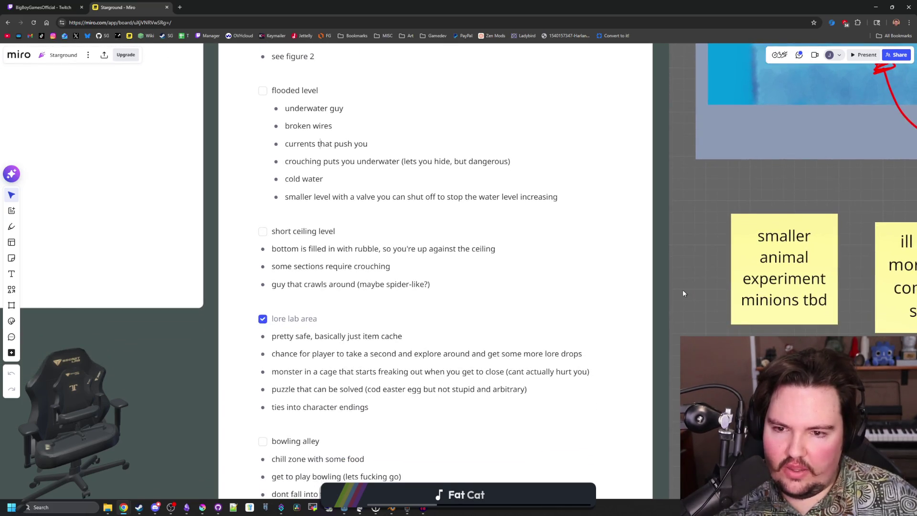
scroll(678, 335, "down", 1)
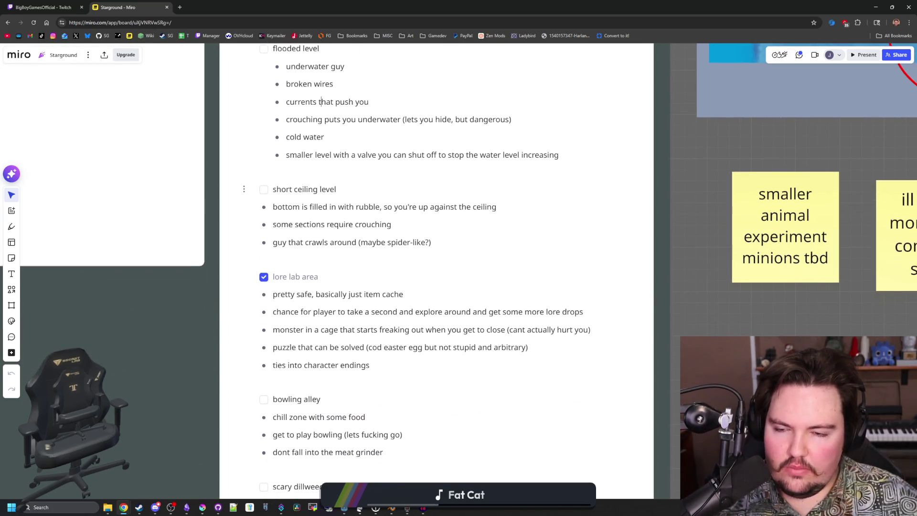
scroll(704, 247, "down", 5)
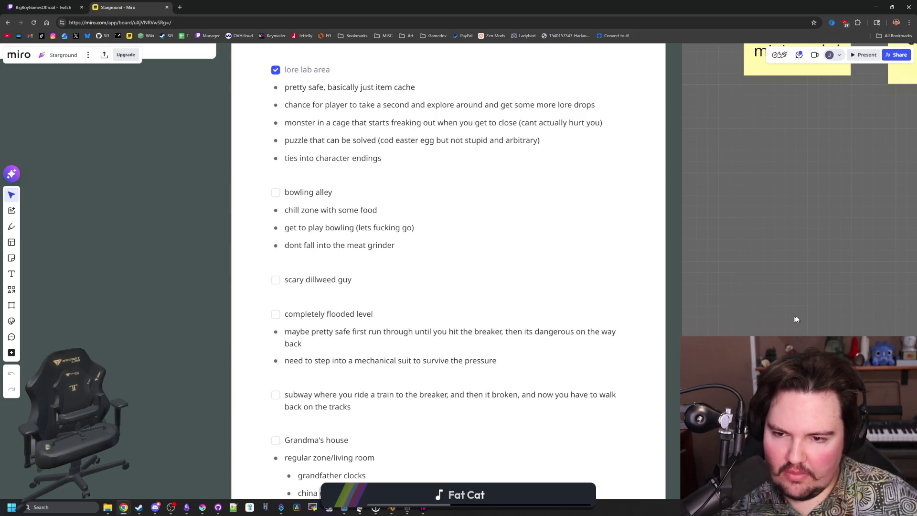
scroll(738, 193, "up", 5)
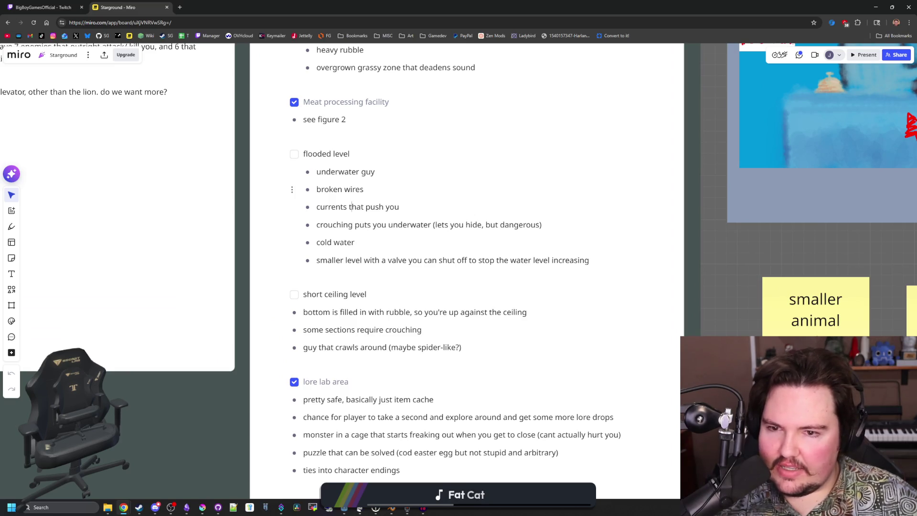
scroll(739, 326, "down", 3)
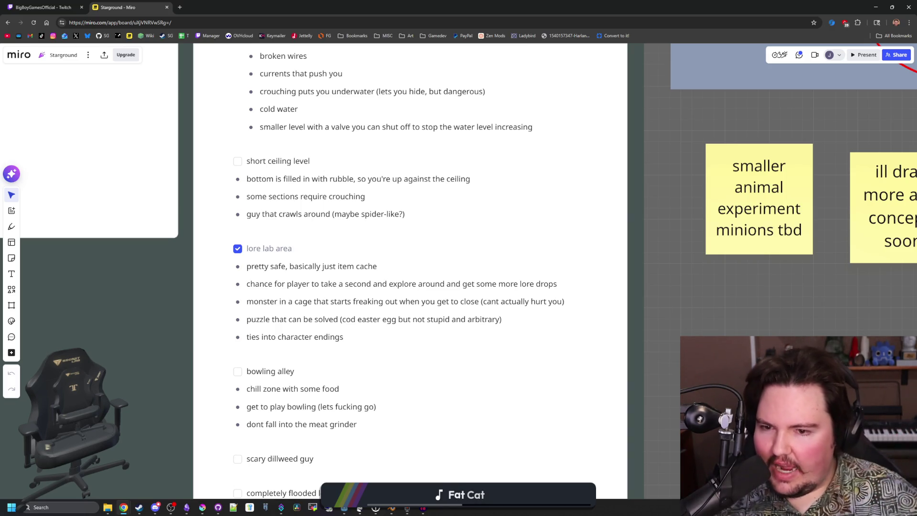
mouse_move(731, 351)
left_mouse_down()
mouse_move(736, 272)
mouse_move(761, 254)
mouse_move(738, 188)
mouse_move(736, 278)
mouse_move(755, 187)
left_mouse_up()
scroll(739, 286, "down", 5)
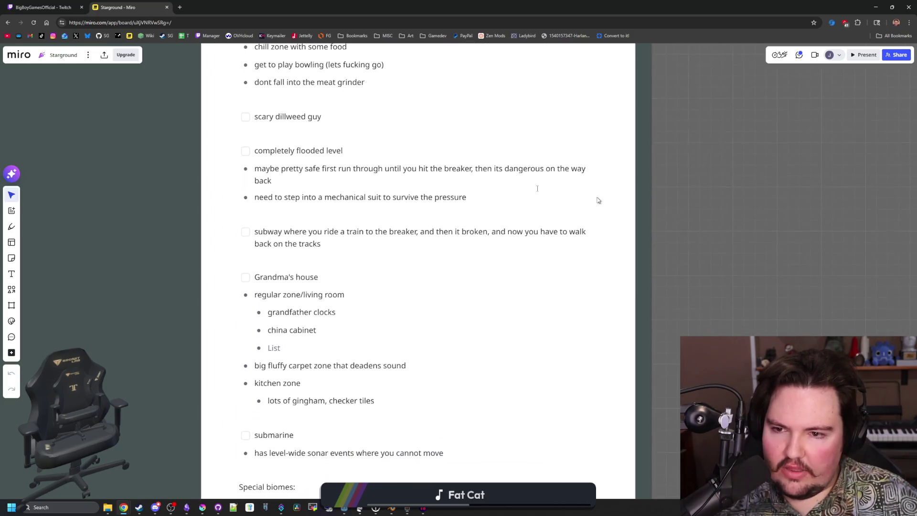
scroll(714, 239, "up", 3)
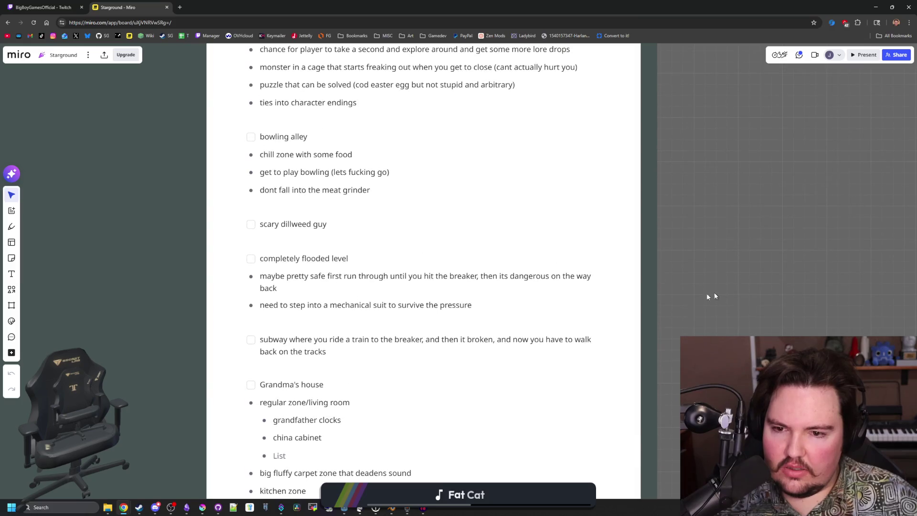
scroll(401, 338, "down", 3)
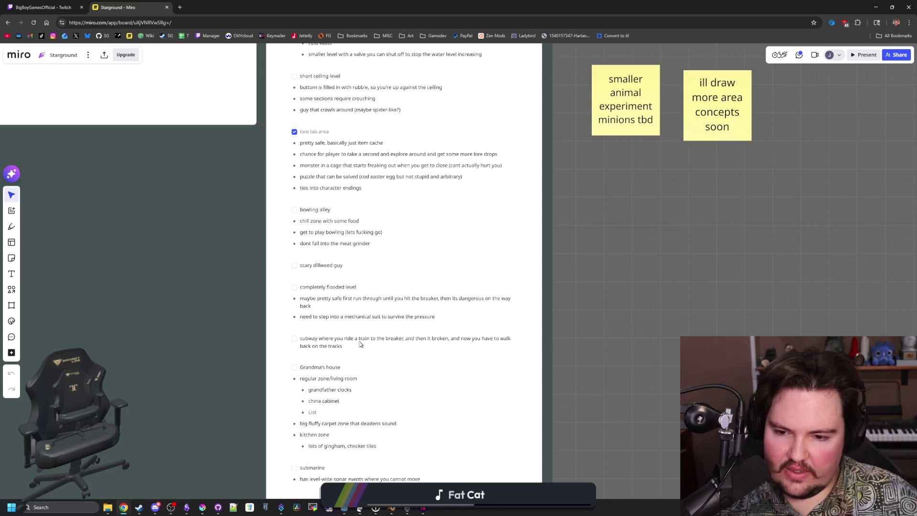
scroll(361, 343, "down", 2)
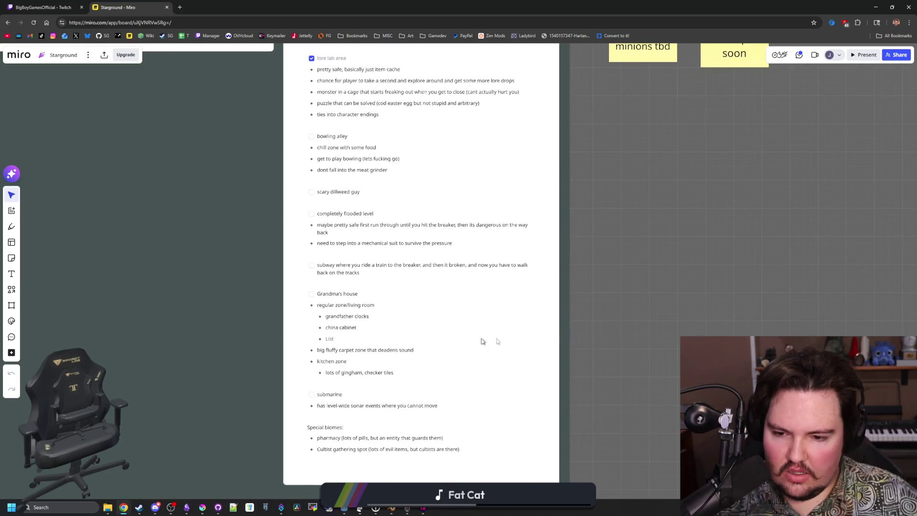
scroll(354, 339, "down", 2)
scroll(436, 317, "up", 5)
left_click(255, 239)
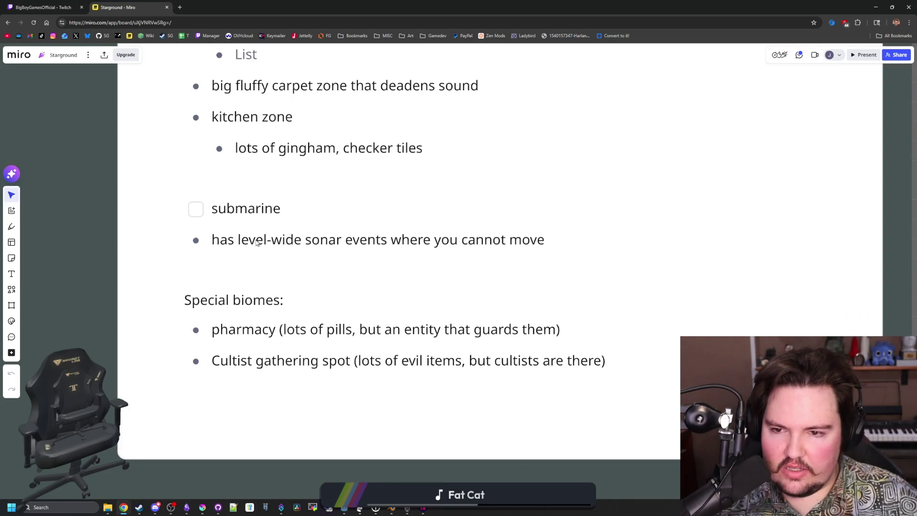
Step: Select the sonar events bullet, then zoom out to the Pharmacy Lab Concept Boss and sticky notes
mouse_move(228, 239)
left_mouse_down()
mouse_move(409, 239)
mouse_move(682, 262)
left_mouse_up()
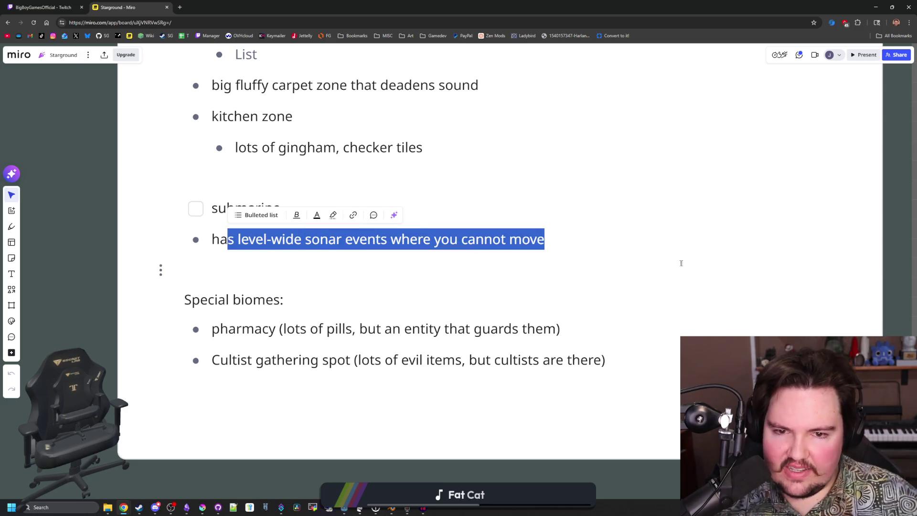
left_click(681, 265)
scroll(700, 270, "up", 5)
scroll(701, 270, "down", 5)
scroll(687, 217, "up", 2)
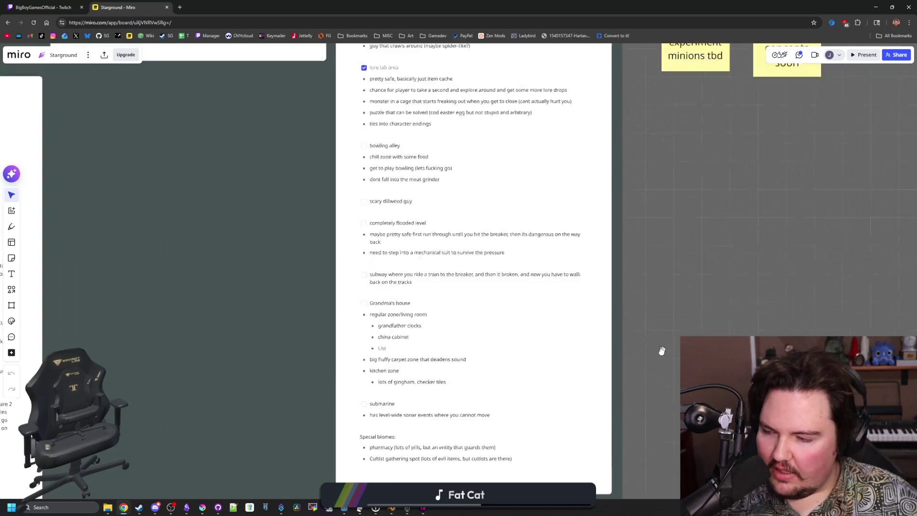
scroll(659, 287, "up", 3)
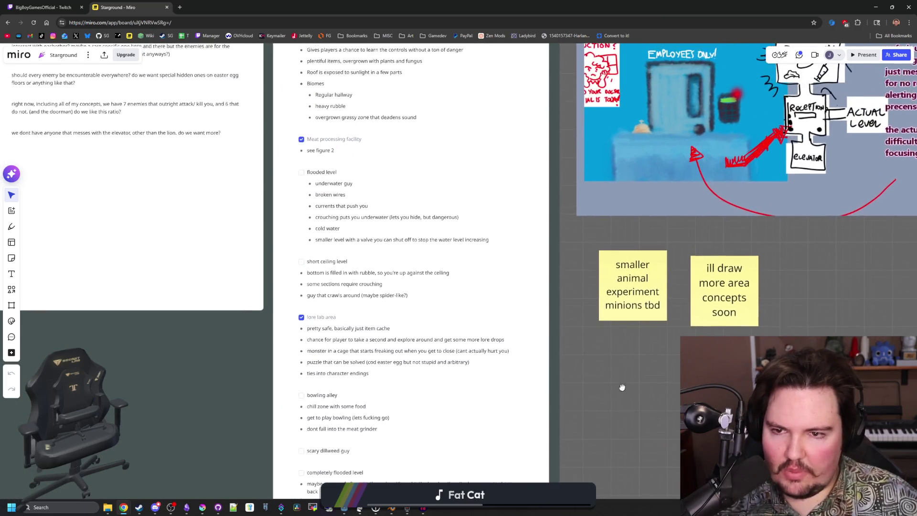
scroll(622, 385, "down", 3)
scroll(661, 389, "down", 2)
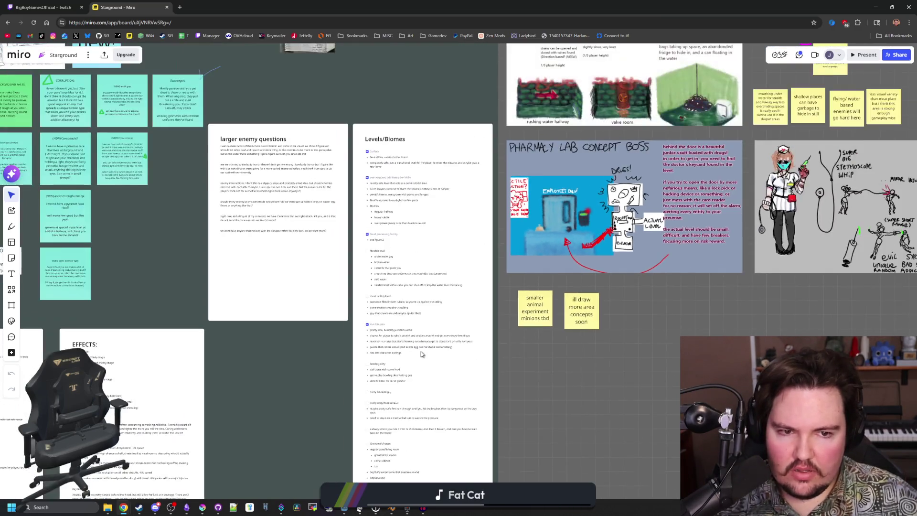
Step: Zoom into the Pharmacy Lab Concept Boss frame, then zoom out and pan left to the enemy sketches
scroll(632, 355, "up", 5)
scroll(487, 268, "up", 3)
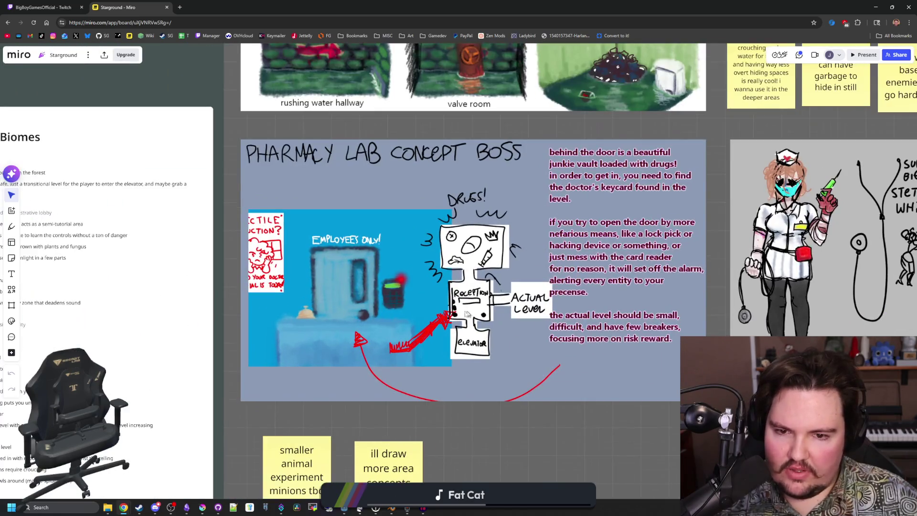
scroll(492, 290, "down", 2)
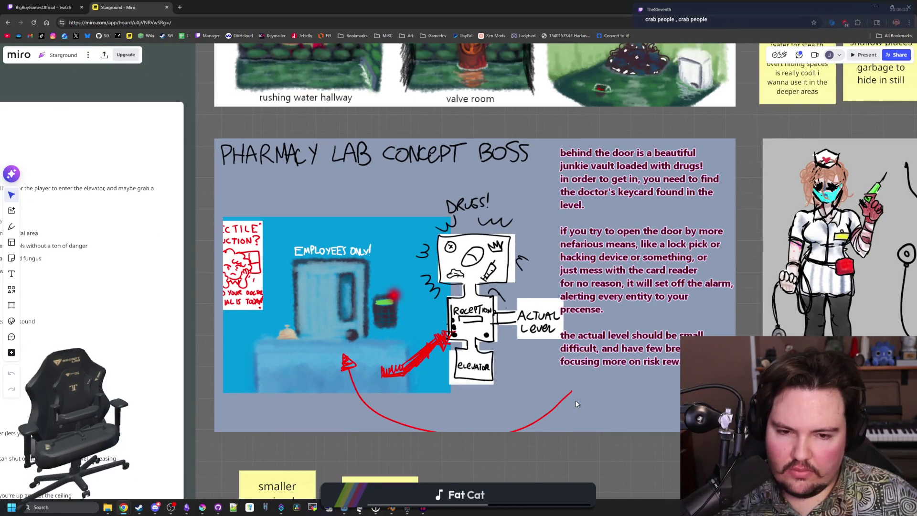
scroll(565, 430, "down", 2)
scroll(592, 406, "down", 1)
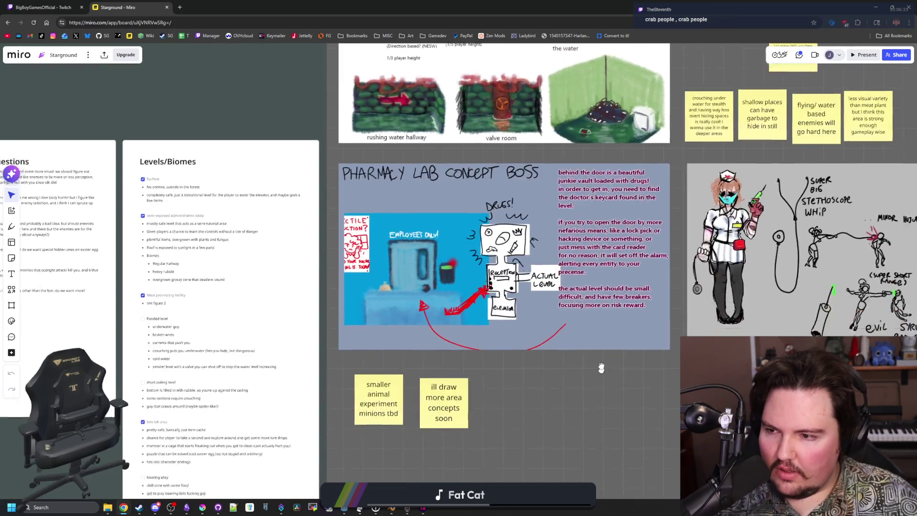
scroll(616, 334, "down", 2)
scroll(621, 323, "down", 3)
scroll(557, 317, "left", 5)
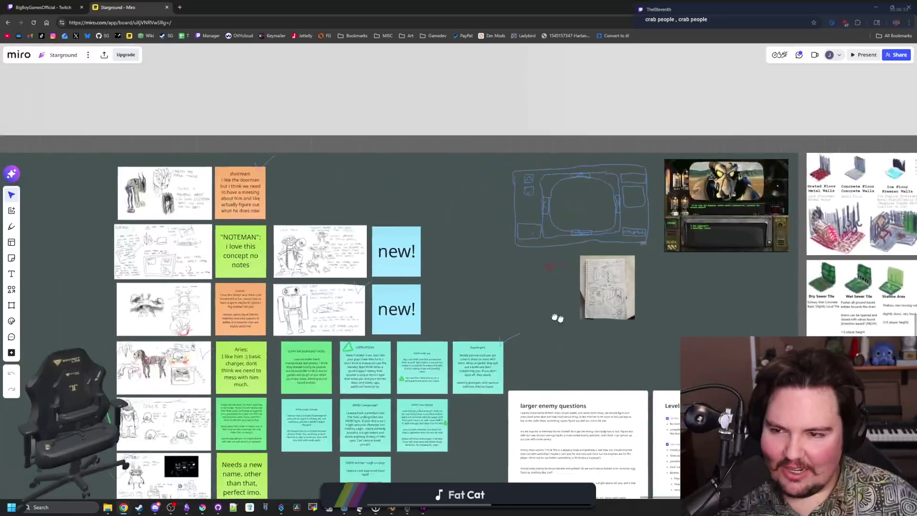
Step: Zoom around the enemy concept sketches, panning up to the Cavepeople and Crow notes
scroll(385, 243, "up", 5)
scroll(385, 244, "up", 2)
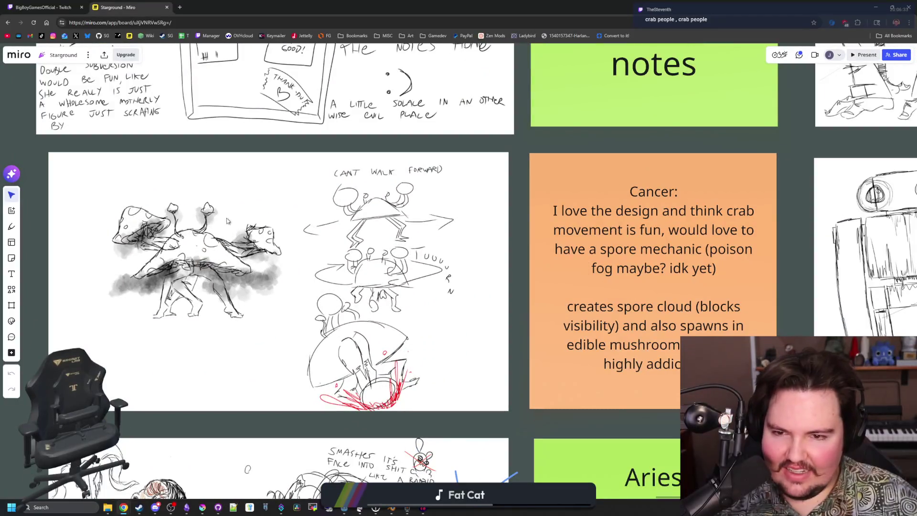
scroll(248, 277, "up", 2)
scroll(256, 280, "down", 1)
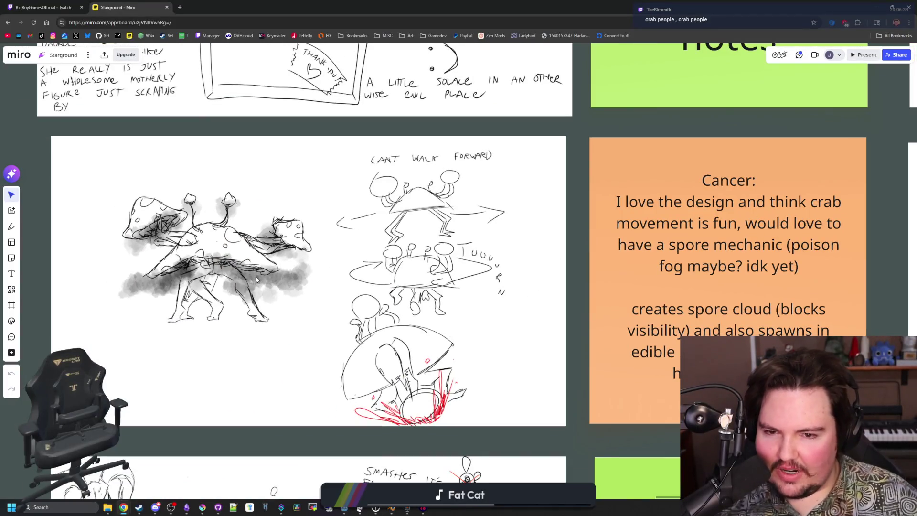
scroll(373, 275, "down", 3)
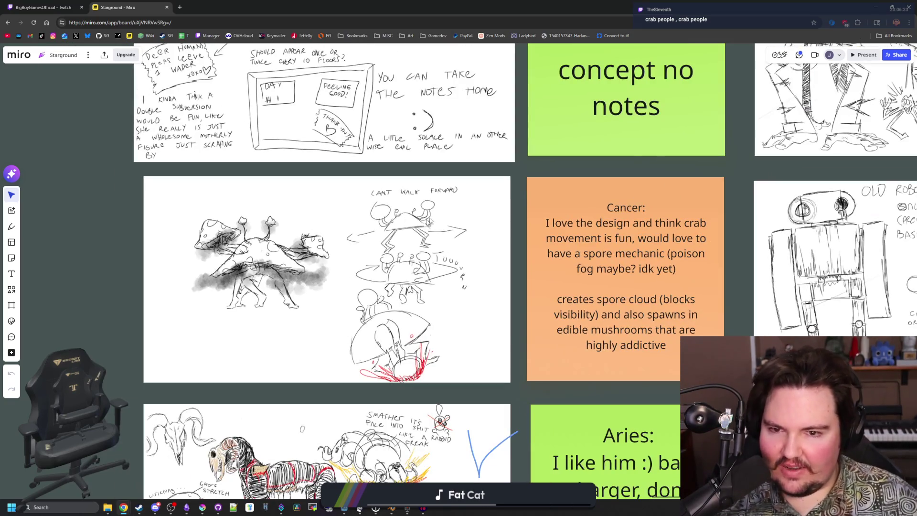
scroll(319, 289, "down", 2)
scroll(383, 293, "up", 2)
scroll(383, 293, "down", 2)
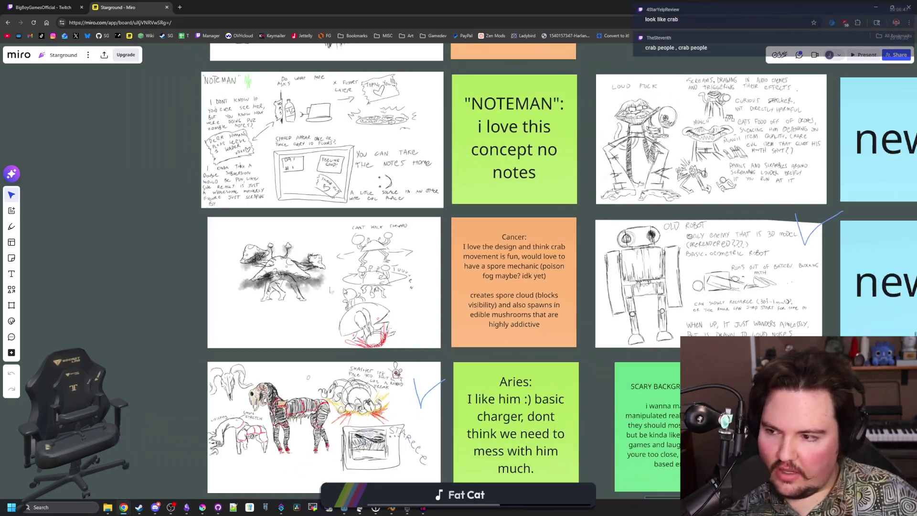
scroll(328, 287, "up", 2)
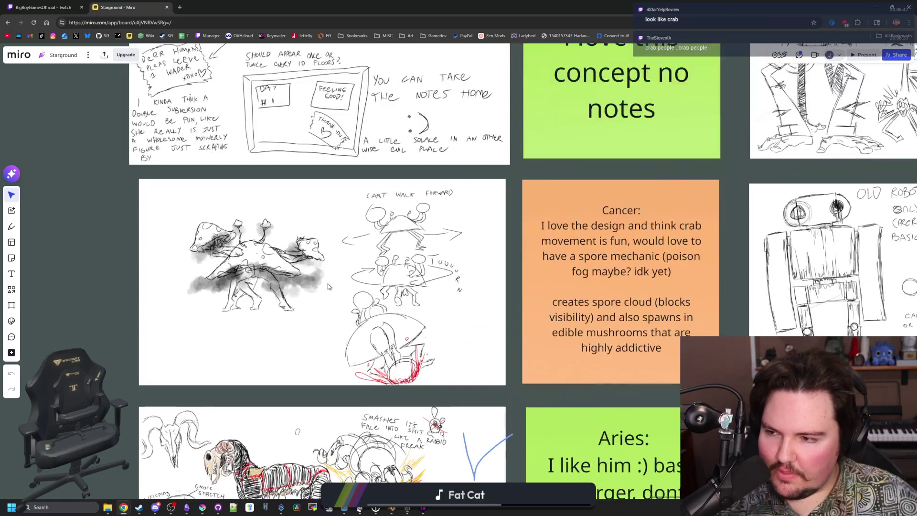
scroll(327, 287, "down", 3)
scroll(257, 297, "down", 2)
scroll(191, 321, "down", 5)
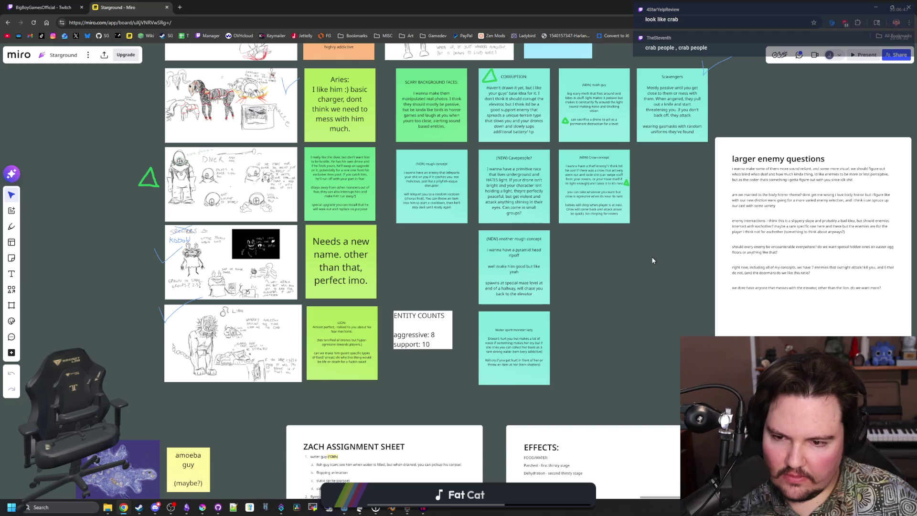
mouse_move(608, 285)
left_mouse_down()
mouse_move(512, 368)
mouse_move(514, 386)
left_mouse_up()
scroll(579, 262, "up", 3)
mouse_move(580, 261)
left_mouse_down()
mouse_move(576, 174)
mouse_move(551, 331)
left_mouse_up()
Step: Pan across to more enemy sketches, bringing NOTEMAN and Loud Puck closer
scroll(565, 368, "down", 3)
scroll(551, 153, "down", 2)
scroll(318, 244, "up", 2)
scroll(342, 281, "up", 1)
scroll(341, 282, "up", 2)
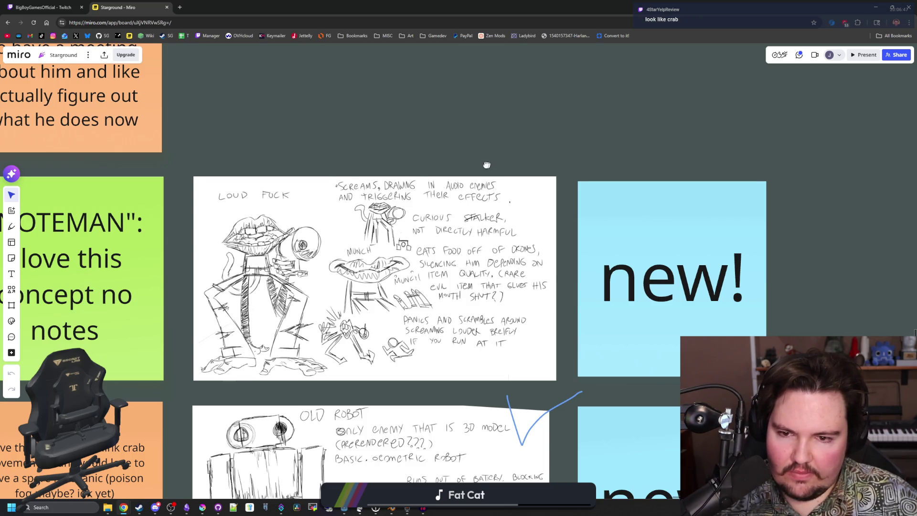
scroll(486, 165, "down", 2)
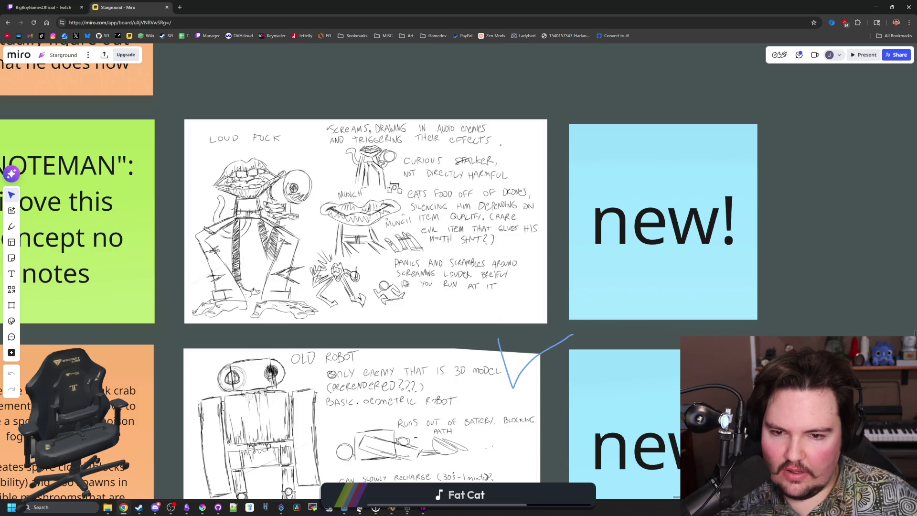
scroll(352, 288, "down", 5)
scroll(352, 287, "up", 5)
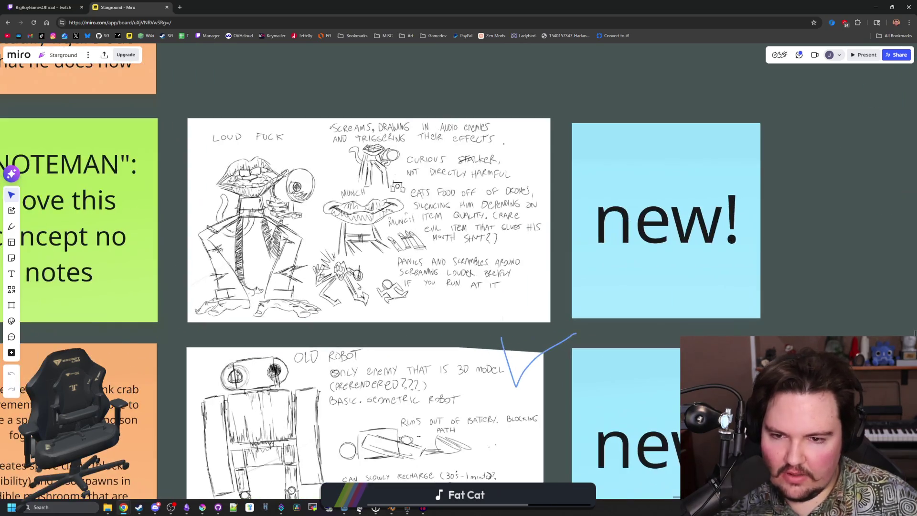
scroll(580, 280, "right", 5)
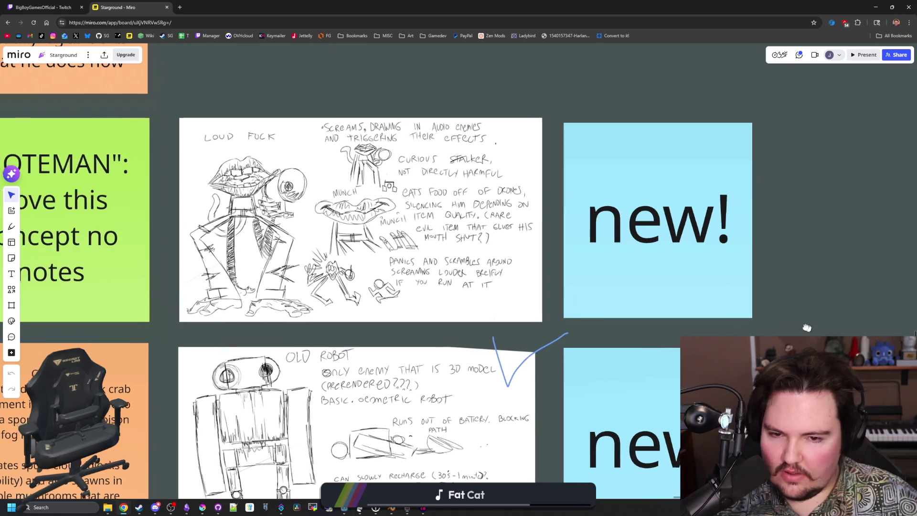
scroll(324, 263, "down", 3)
scroll(323, 263, "down", 3)
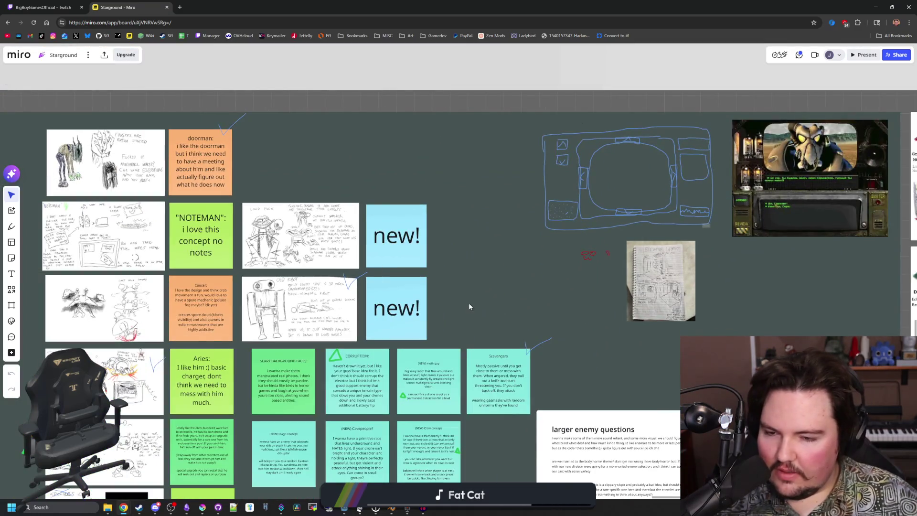
mouse_move(470, 276)
left_mouse_down()
mouse_move(545, 211)
mouse_move(696, 143)
left_mouse_up()
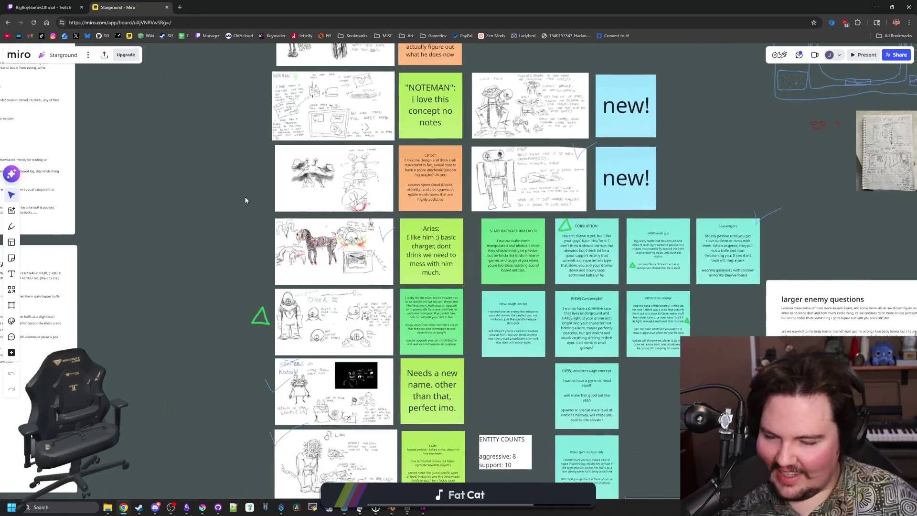
left_click_drag(514, 357, 491, 434)
Step: Read the remaining sketches up to the Scavengers note, then switch to the Twitch channel tab
scroll(506, 127, "up", 3)
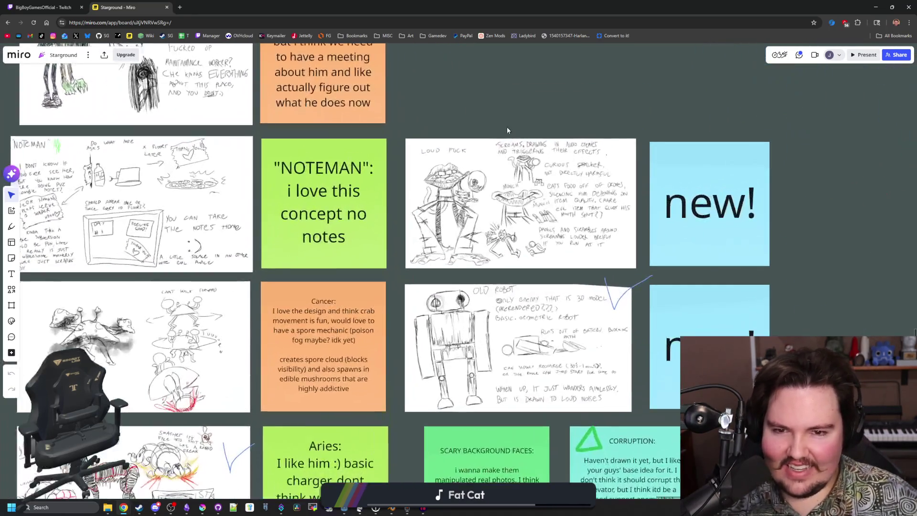
scroll(506, 127, "down", 2)
scroll(186, 265, "up", 1)
scroll(187, 266, "up", 5)
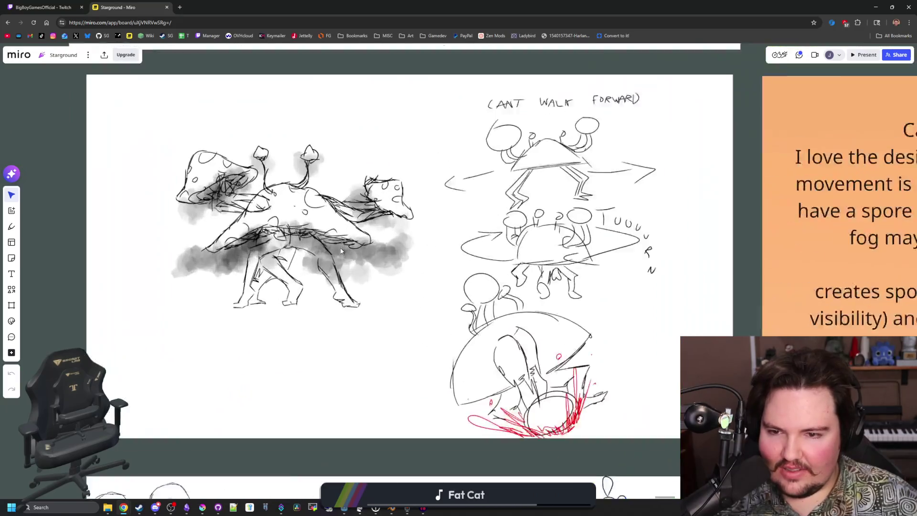
scroll(362, 264, "down", 2)
scroll(155, 194, "down", 3)
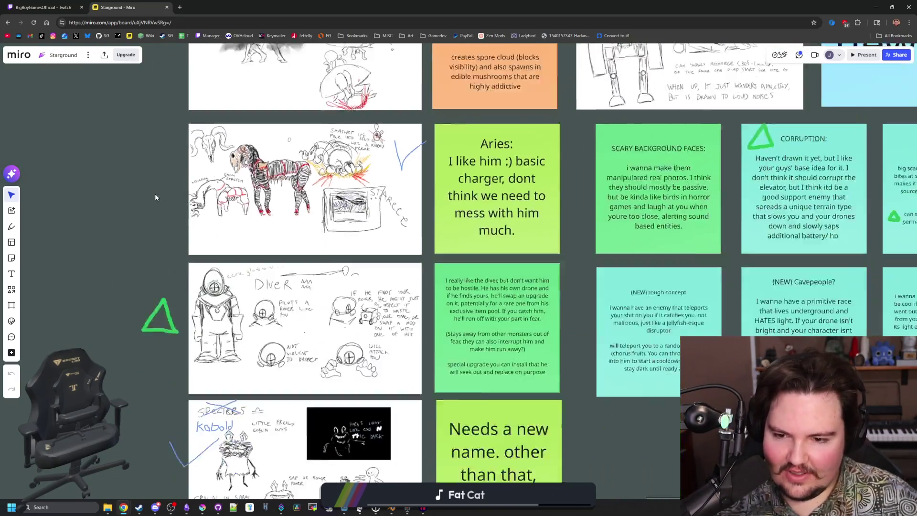
scroll(540, 398, "down", 1)
left_click_drag(540, 398, 452, 380)
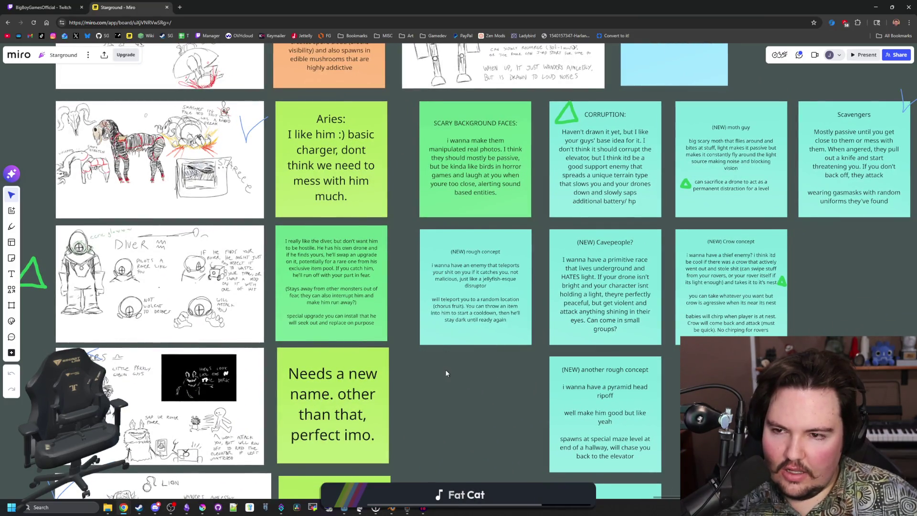
scroll(447, 373, "down", 5)
key("ctrl+Tab")
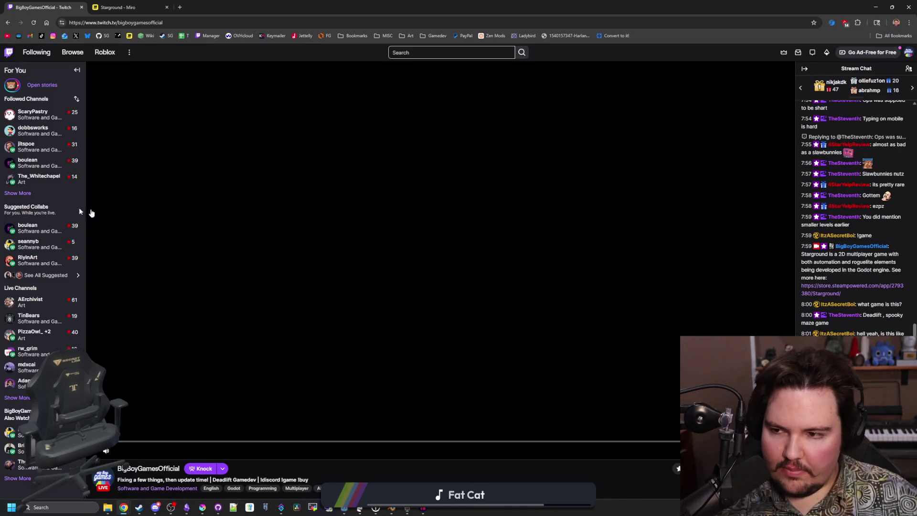
Step: Expand the Followed Channels list and go to Creator Dashboard > Stream Manager via the Manager bookmark
left_click(18, 193)
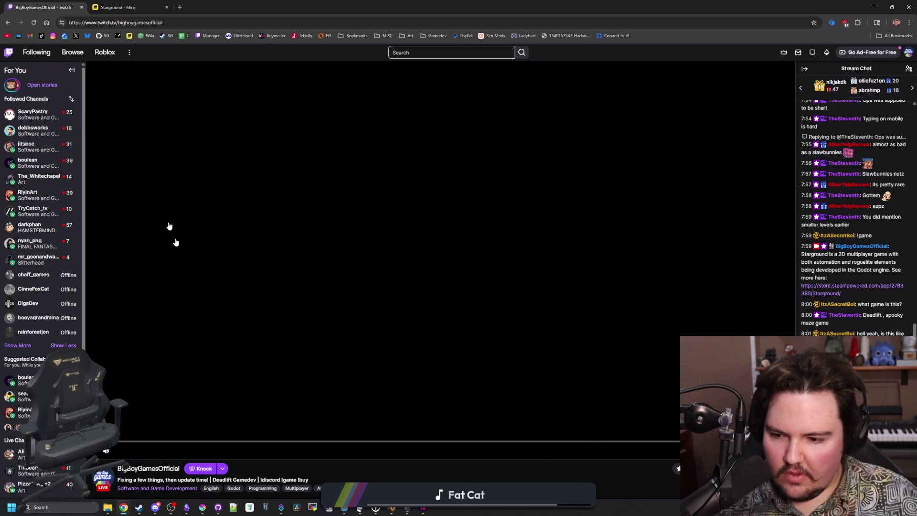
left_click(210, 35)
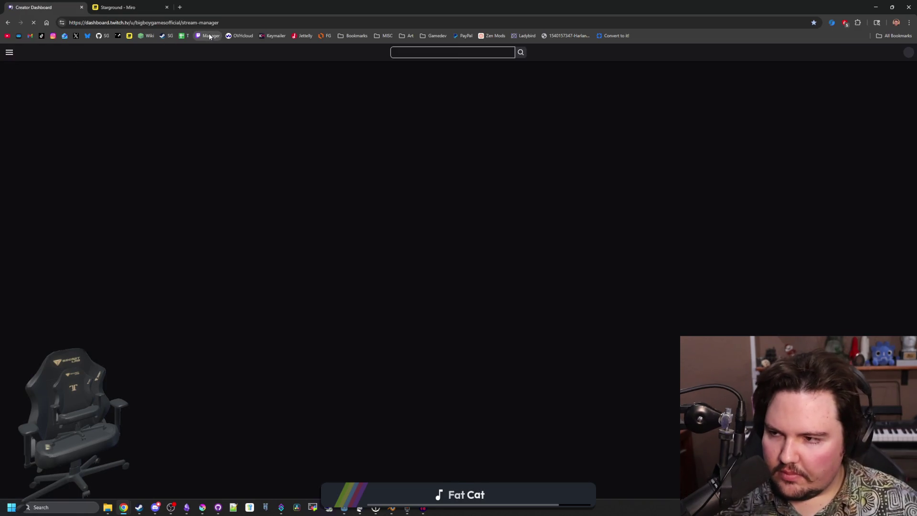